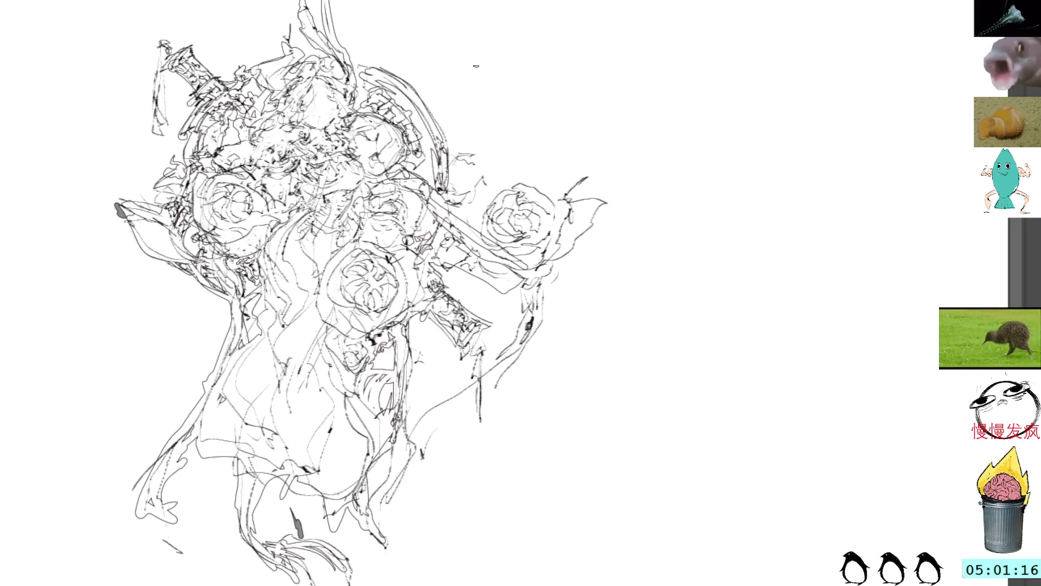
Erase the dark ink blob at the sketch's left, pan left and turn on mirror symmetry guides
left_click_drag(112, 197, 127, 221)
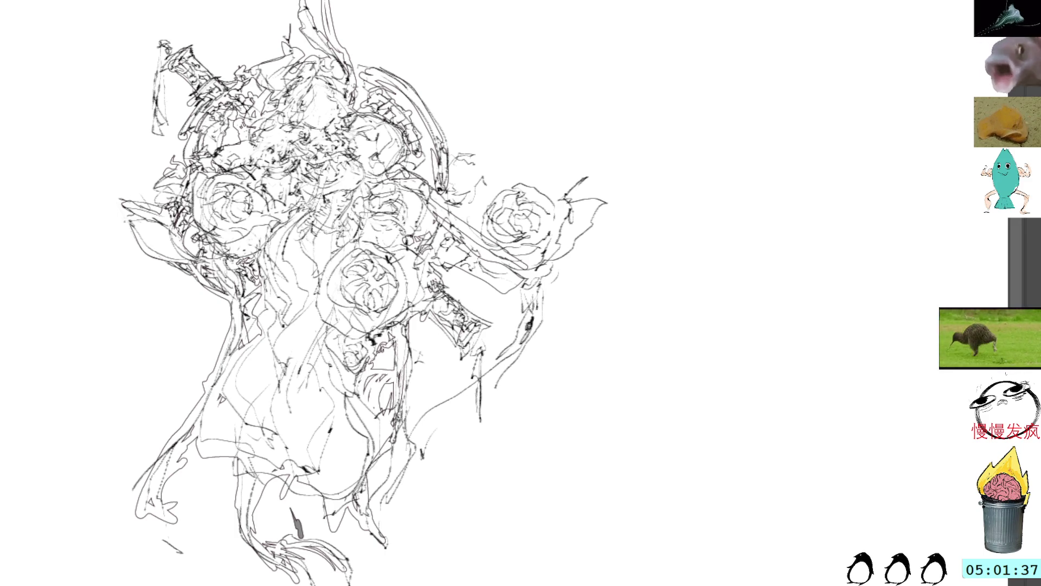
left_click_drag(818, 283, 792, 321)
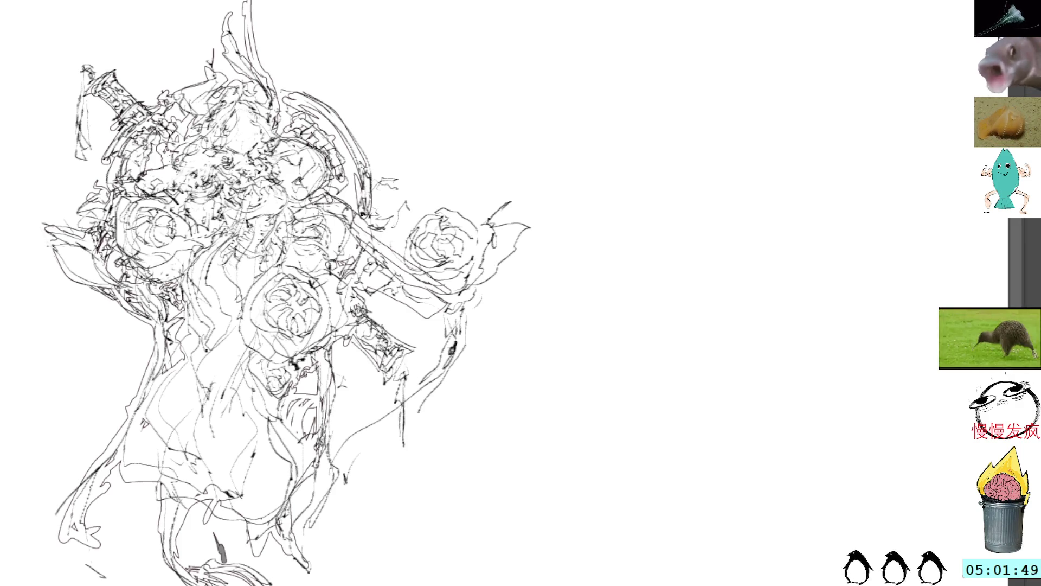
key("ctrl+apostrophe")
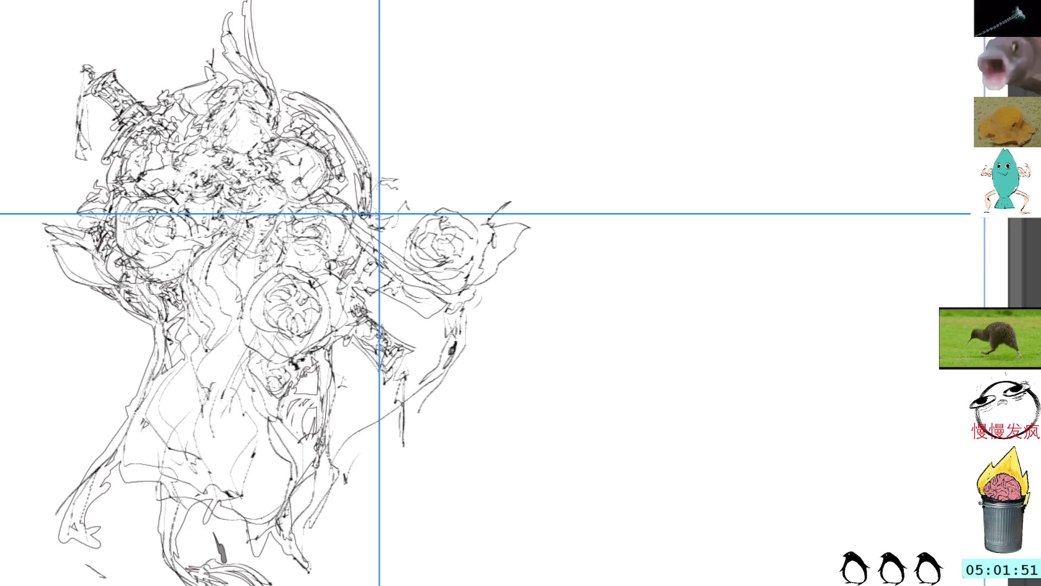
Move the symmetry centre into the blank area right of the ornament and undo the first trial strokes
mouse_move(441, 232)
left_mouse_down()
mouse_move(852, 176)
mouse_move(843, 146)
left_mouse_up()
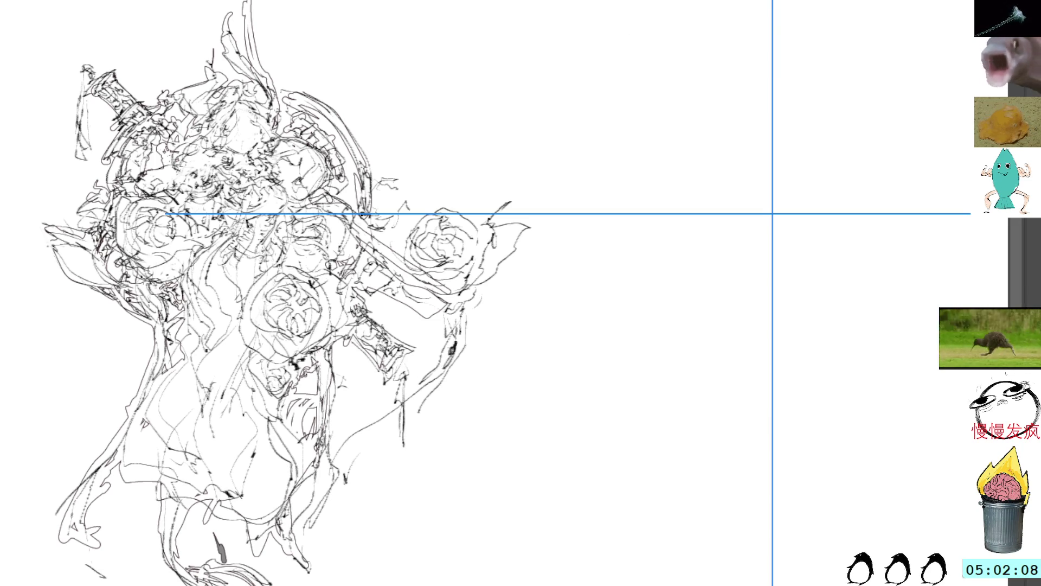
mouse_move(661, 199)
left_mouse_down()
mouse_move(687, 174)
mouse_move(687, 235)
mouse_move(695, 213)
mouse_move(708, 232)
left_mouse_up()
left_click_drag(704, 192, 714, 244)
key("t")
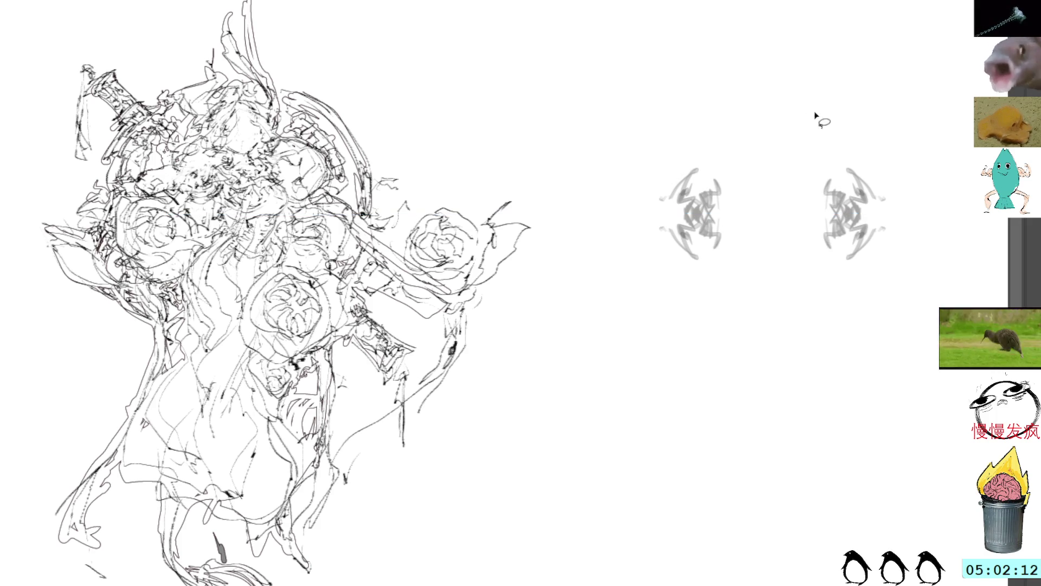
key("ctrl+z")
key("b")
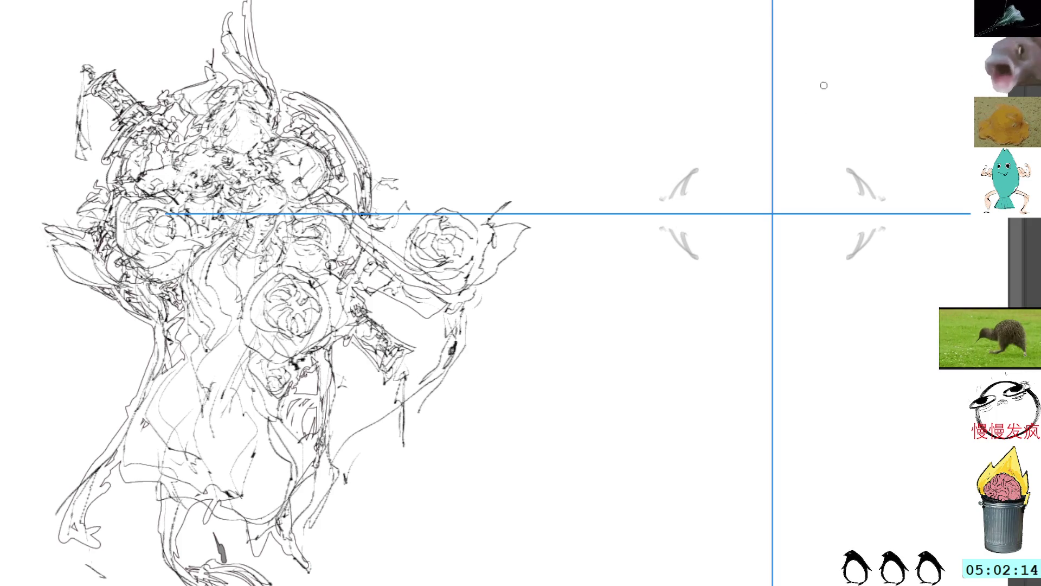
key("ctrl+z")
key("ctrl+z")
Try mirrored brace and arc strokes, undo each, then switch to another sketch sheet
mouse_move(771, 145)
left_mouse_down()
mouse_move(739, 137)
mouse_move(742, 289)
left_mouse_up()
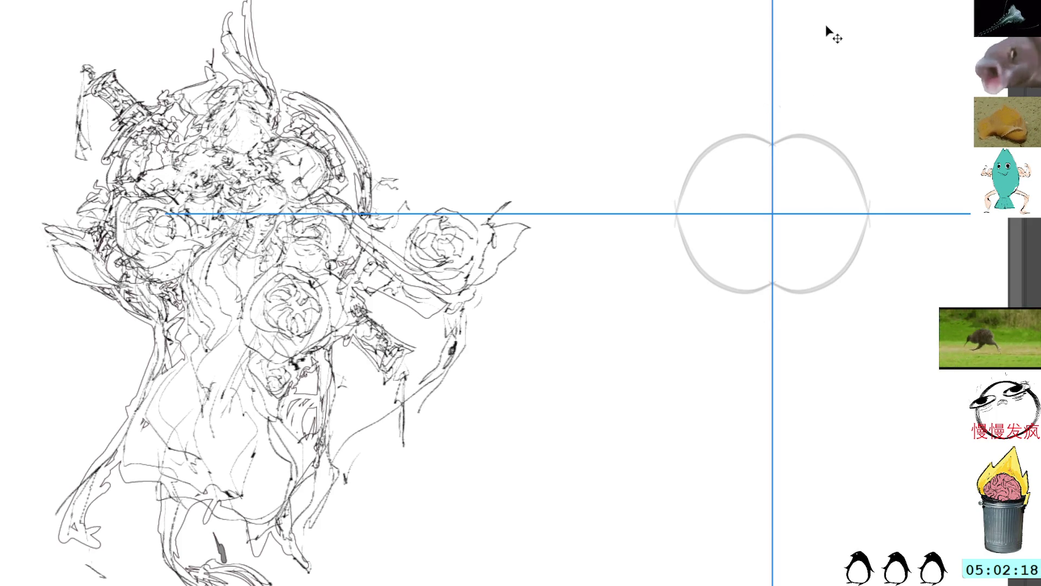
key("ctrl+z")
key("ctrl+z")
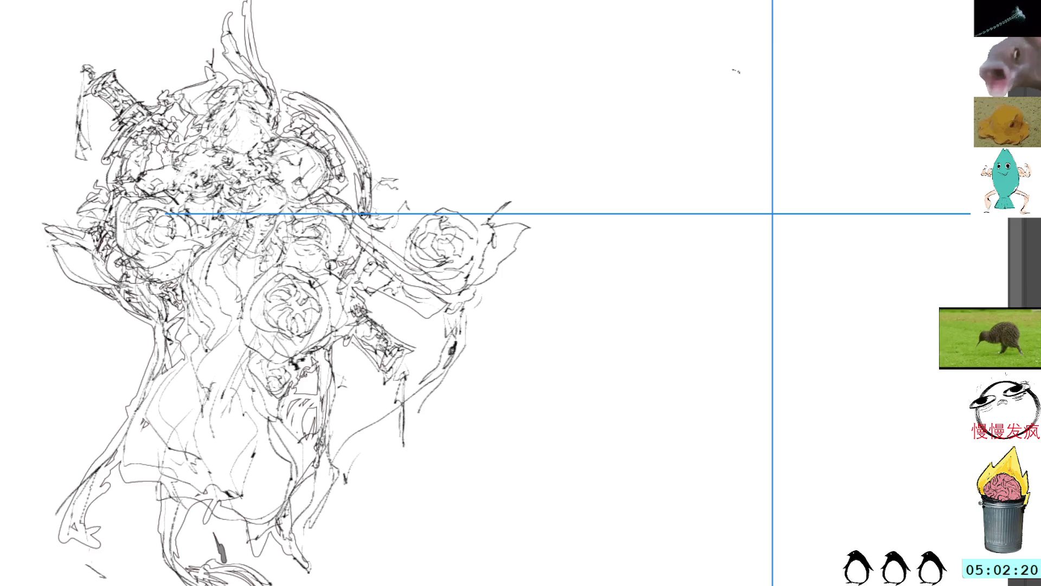
left_click_drag(749, 176, 700, 181)
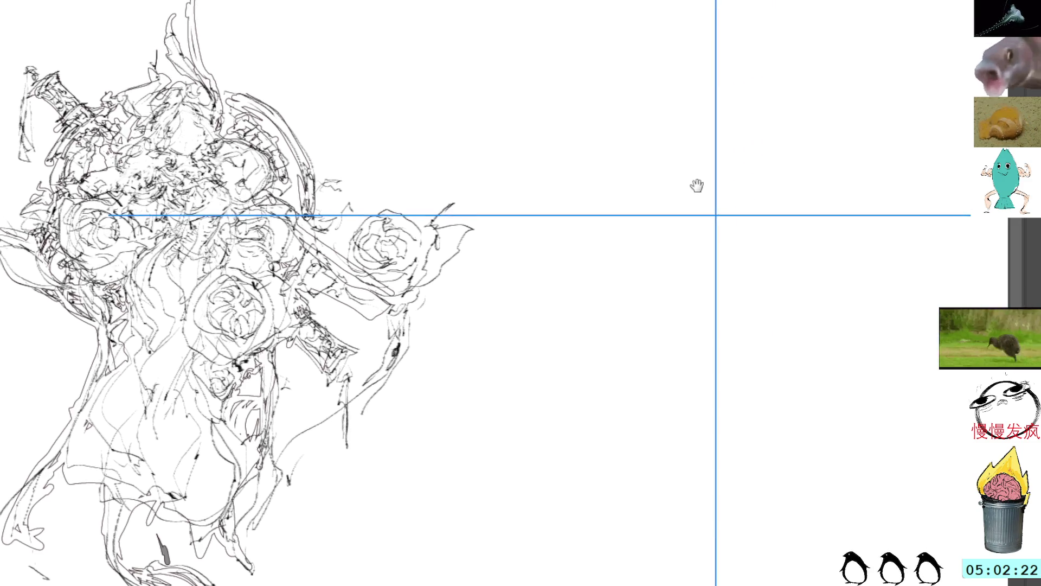
left_click_drag(645, 225, 672, 300)
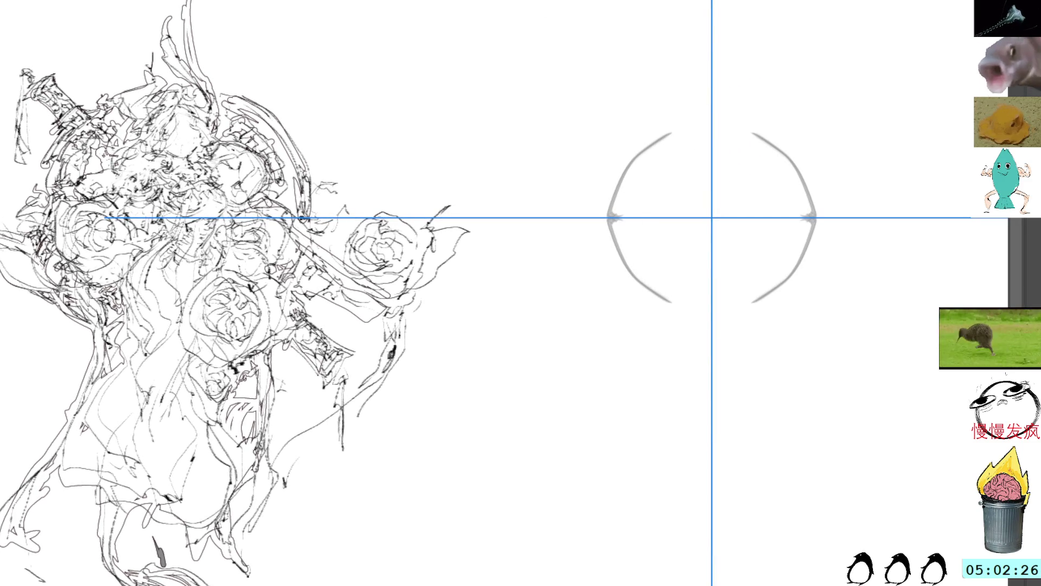
key("ctrl+z")
left_click_drag(669, 141, 624, 232)
key("ctrl+z")
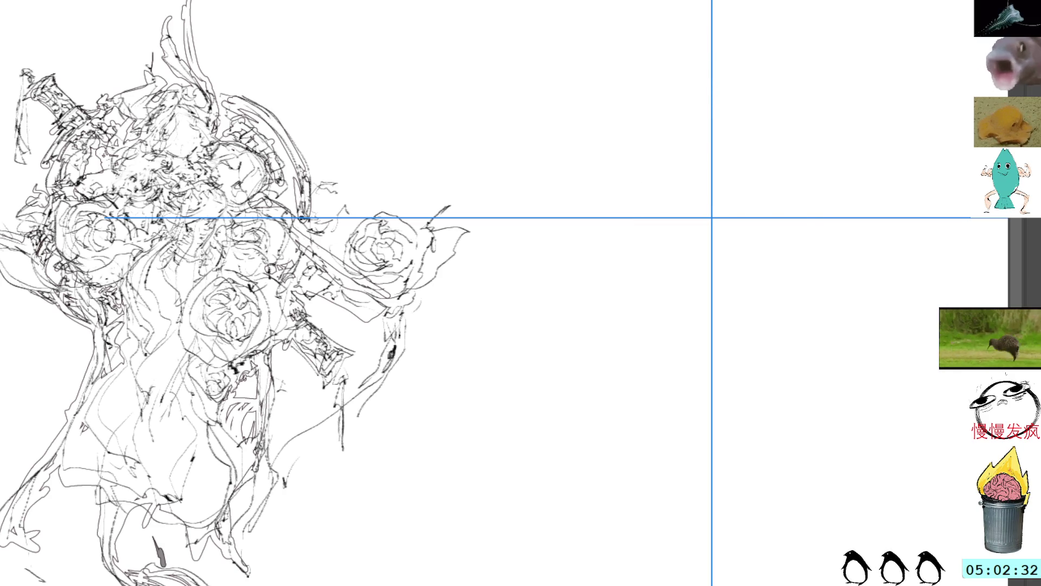
key("ctrl+Tab")
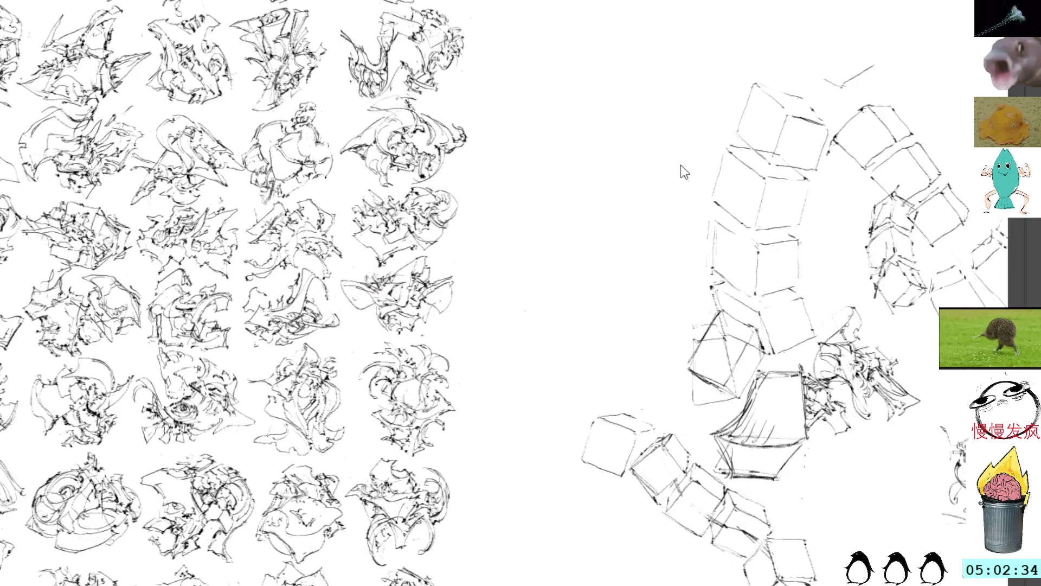
Switch over to the dress and legs sketch
key("ctrl+Tab")
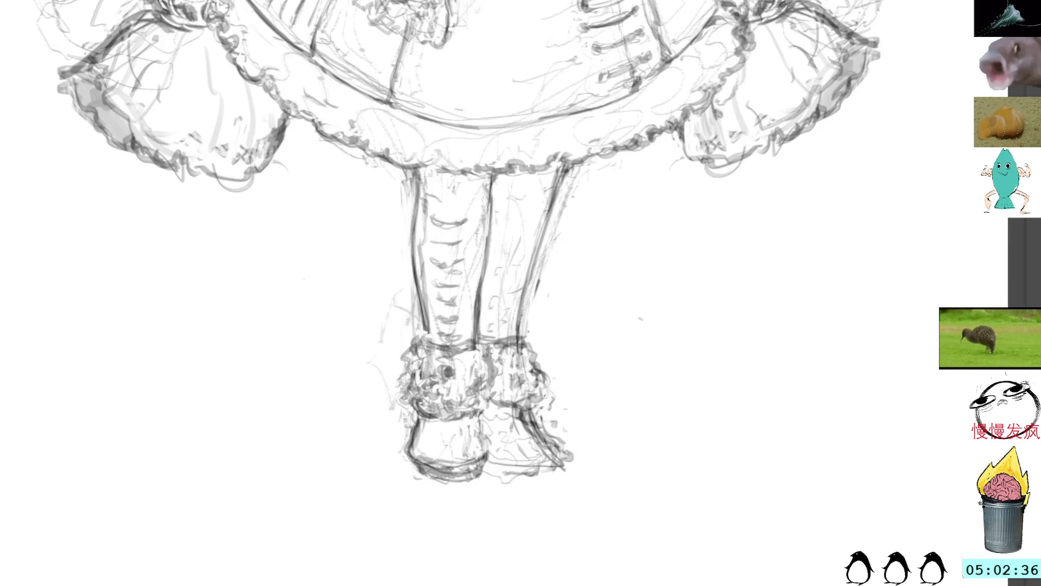
scroll(203, 399, "up", 1)
scroll(260, 402, "up", 1)
scroll(318, 406, "up", 3)
scroll(374, 410, "up", 2)
scroll(425, 415, "up", 1)
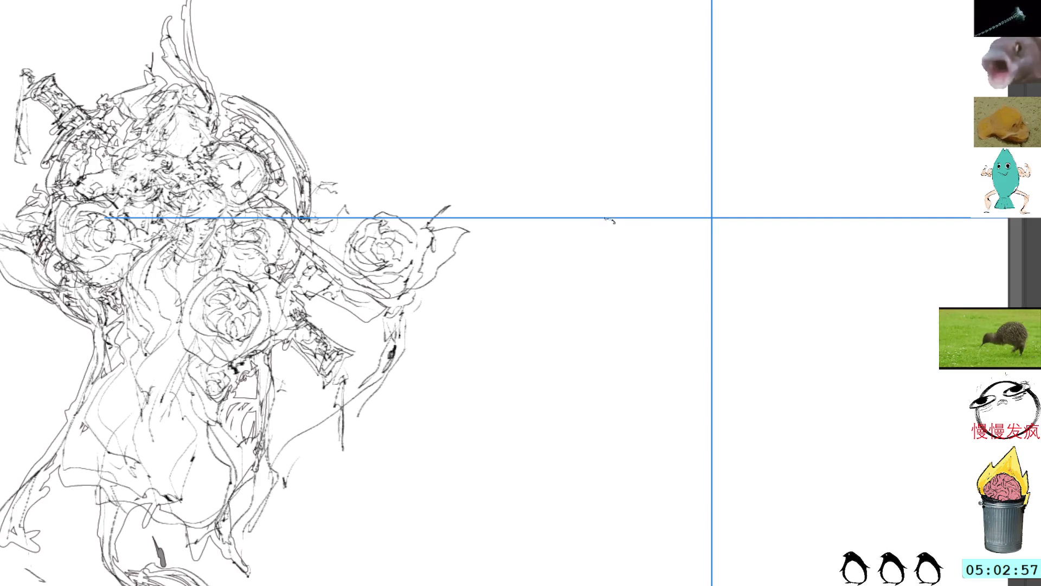
Draw the bowl's mirrored grey outer bracket arcs and extend them to their top and bottom tips
mouse_move(608, 220)
left_mouse_down()
mouse_move(633, 288)
mouse_move(611, 275)
mouse_move(663, 326)
left_mouse_up()
left_click_drag(618, 159, 603, 215)
left_click_drag(614, 274, 651, 306)
left_click_drag(671, 112, 609, 204)
mouse_move(610, 235)
left_mouse_down()
mouse_move(671, 322)
mouse_move(694, 334)
left_mouse_up()
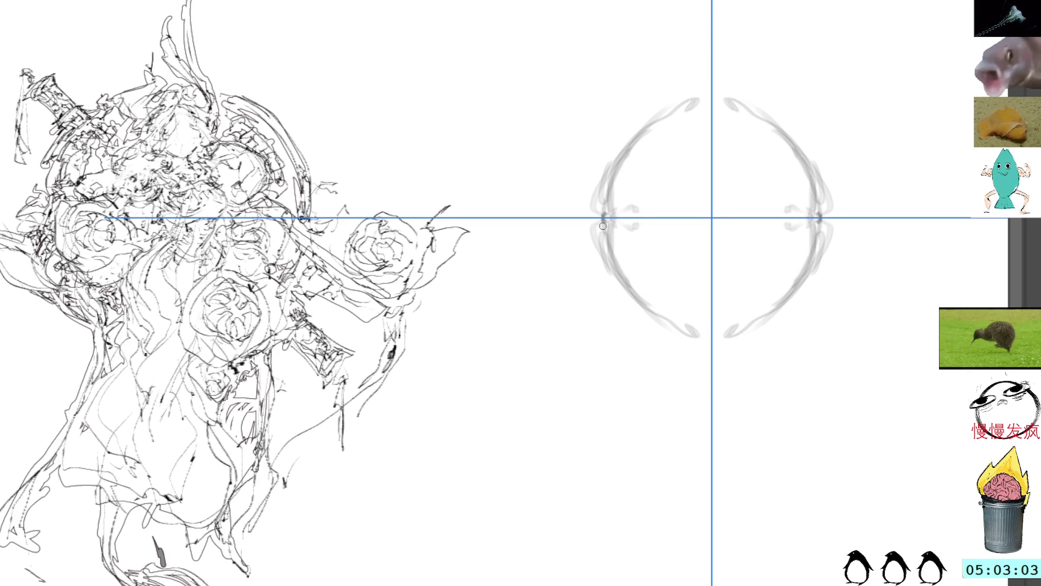
left_click_drag(606, 155, 628, 298)
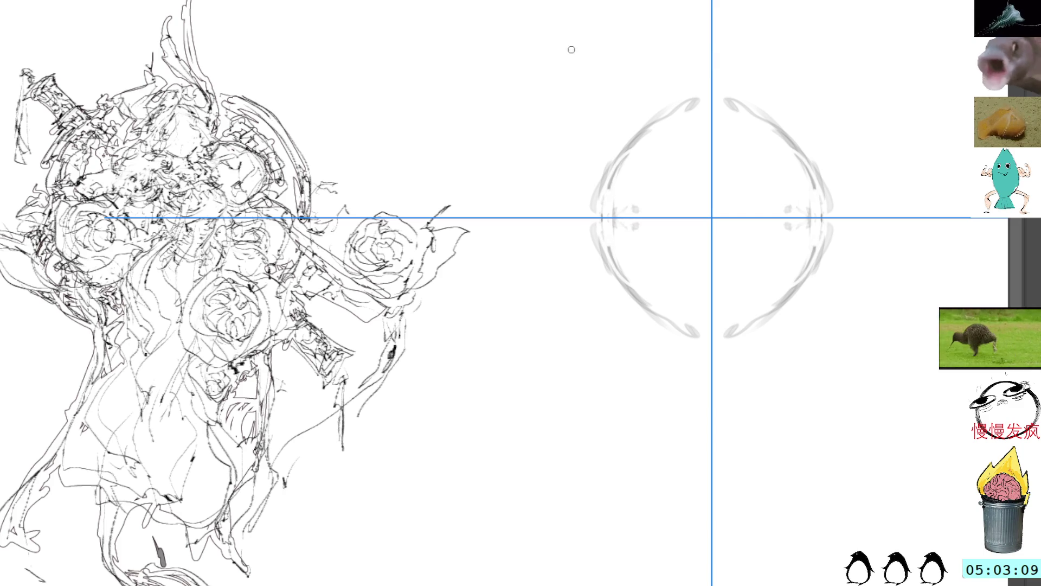
Draw a dark inner ring and fill it with feather-like strokes
left_click_drag(671, 152, 714, 289)
mouse_move(709, 150)
left_mouse_down()
mouse_move(651, 207)
mouse_move(682, 281)
left_mouse_up()
mouse_move(660, 163)
left_mouse_down()
mouse_move(663, 277)
mouse_move(708, 140)
left_mouse_up()
left_click_drag(650, 228, 716, 293)
mouse_move(643, 187)
left_mouse_down()
mouse_move(642, 248)
mouse_move(688, 274)
mouse_move(680, 286)
mouse_move(651, 235)
mouse_move(669, 226)
left_mouse_up()
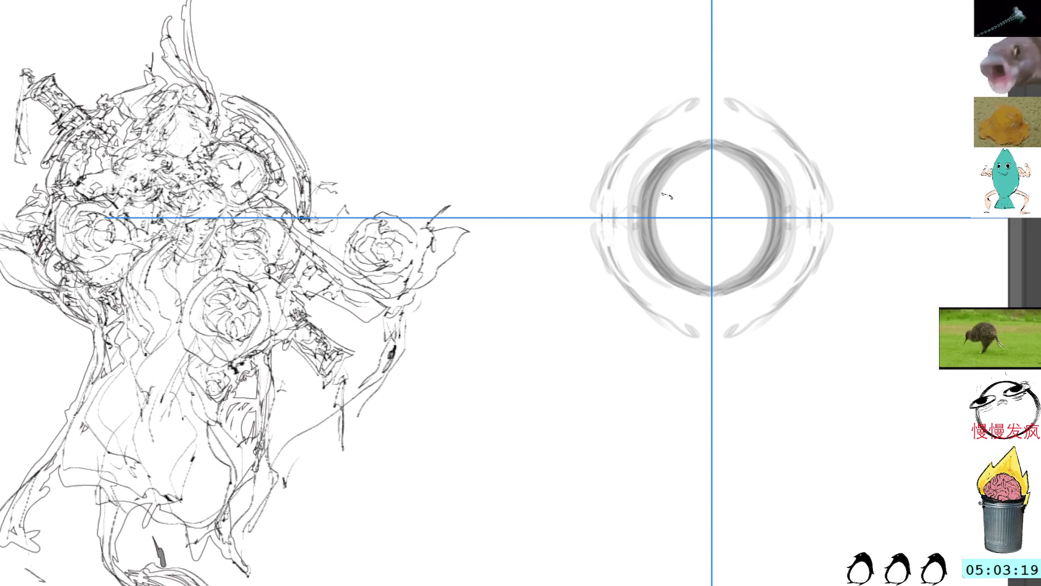
mouse_move(698, 217)
left_mouse_down()
mouse_move(667, 181)
mouse_move(676, 188)
left_mouse_up()
mouse_move(686, 256)
left_mouse_down()
mouse_move(677, 228)
mouse_move(708, 227)
left_mouse_up()
mouse_move(689, 279)
left_mouse_down()
mouse_move(705, 233)
mouse_move(703, 277)
left_mouse_up()
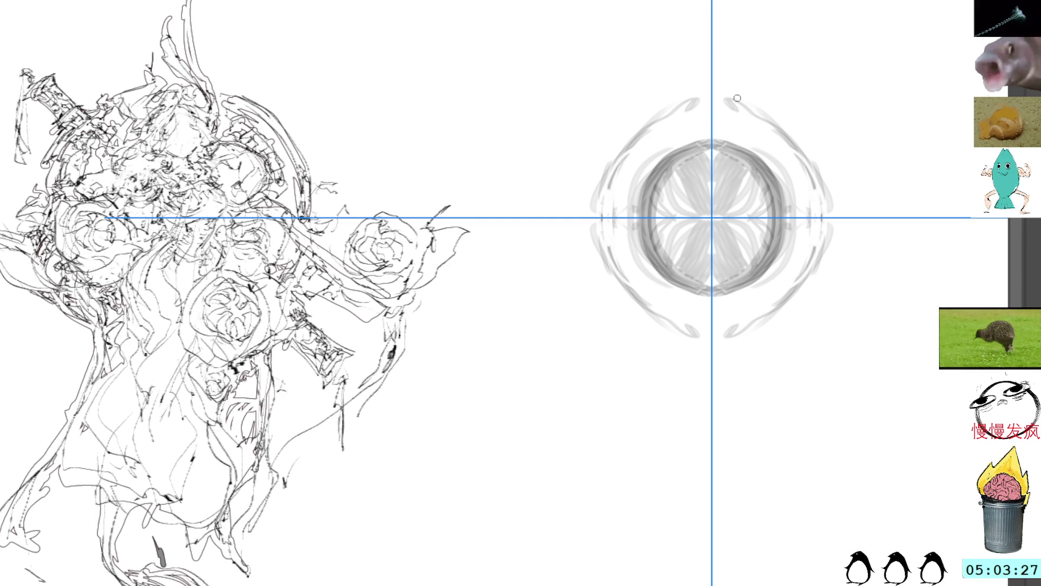
Darken the outer ring's upper edges and the inner ring's left edge, then rotate the view
mouse_move(586, 210)
left_mouse_down()
mouse_move(603, 174)
mouse_move(598, 212)
mouse_move(618, 161)
mouse_move(612, 187)
left_mouse_up()
mouse_move(629, 146)
left_mouse_down()
mouse_move(619, 184)
mouse_move(667, 122)
mouse_move(618, 187)
left_mouse_up()
mouse_move(687, 122)
left_mouse_down()
mouse_move(643, 150)
mouse_move(693, 116)
mouse_move(680, 125)
left_mouse_up()
left_click_drag(660, 163, 636, 224)
mouse_move(719, 59)
left_mouse_down()
mouse_move(603, 436)
mouse_move(643, 452)
mouse_move(599, 428)
mouse_move(647, 450)
left_mouse_up()
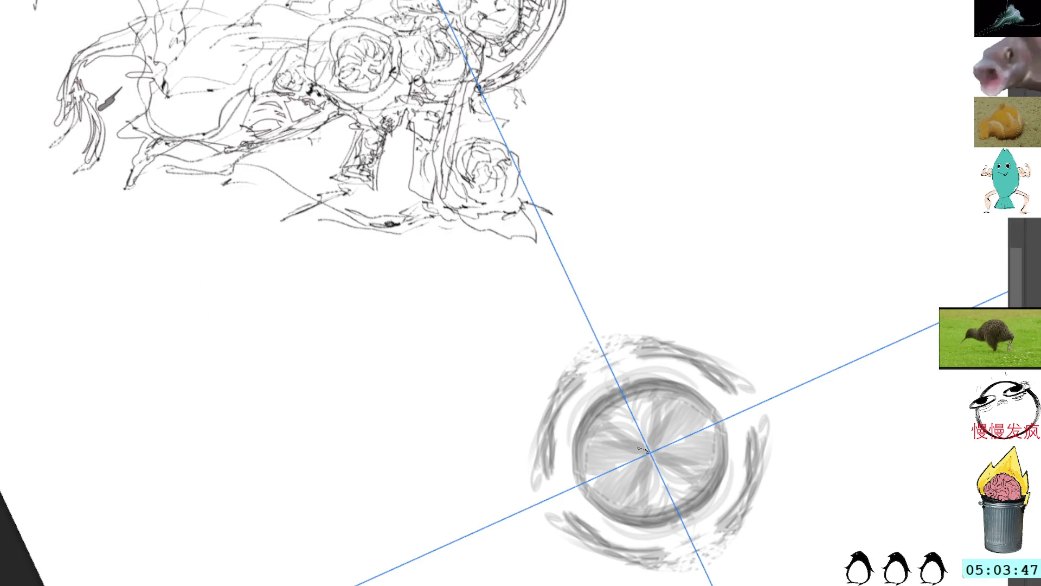
Add radial hatching and dark ribs along the guide lines inside the inner circle
mouse_move(610, 402)
left_mouse_down()
mouse_move(651, 454)
mouse_move(610, 406)
mouse_move(654, 391)
mouse_move(610, 407)
left_mouse_up()
key("ctrl+z")
key("ctrl+z")
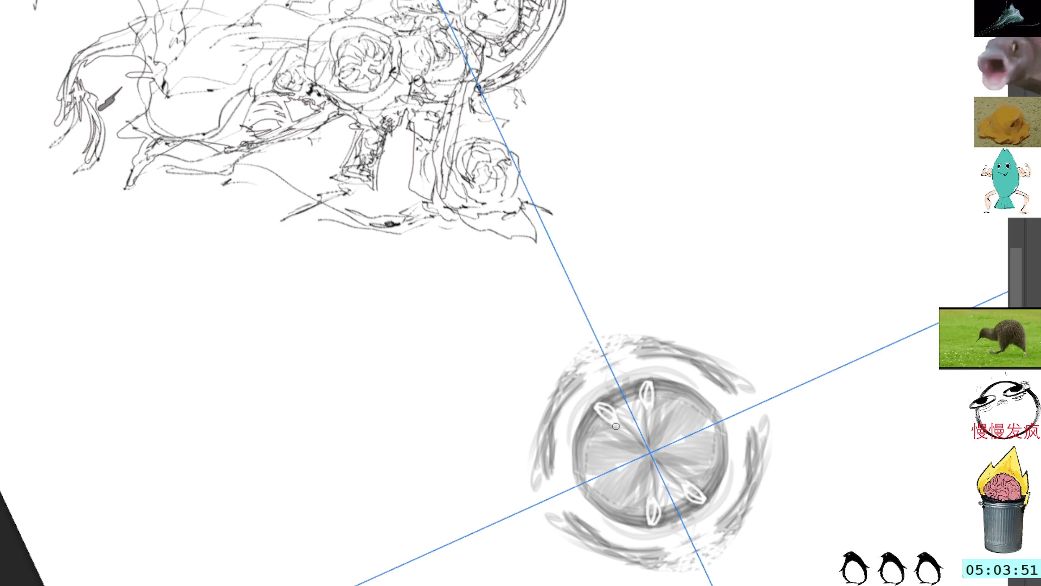
key("ctrl+shift+z")
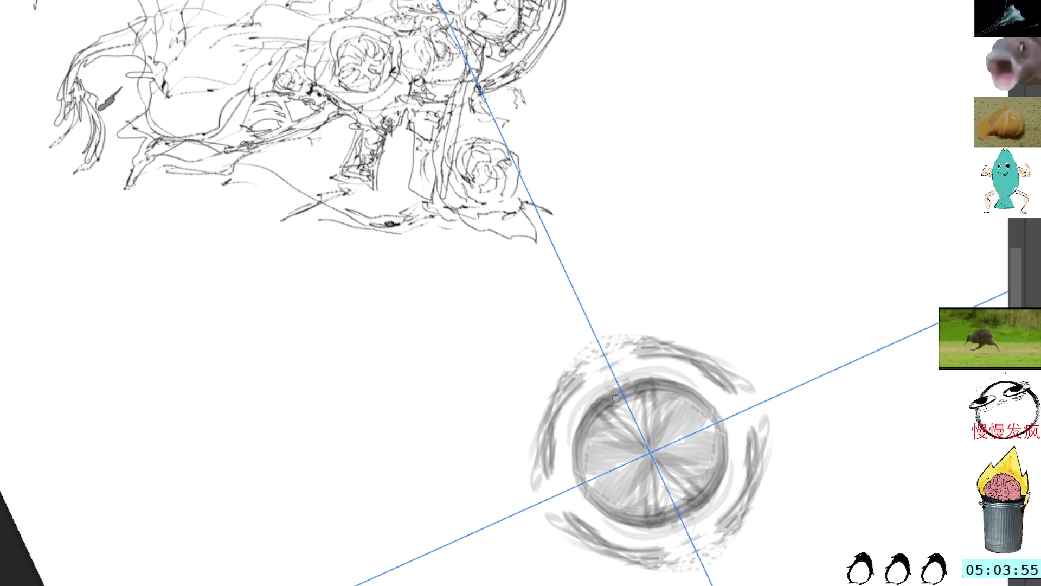
left_click_drag(622, 396, 675, 496)
left_click_drag(643, 423, 610, 390)
mouse_move(688, 512)
left_mouse_down()
mouse_move(602, 401)
mouse_move(667, 524)
mouse_move(606, 403)
left_mouse_up()
mouse_move(667, 390)
left_mouse_down()
mouse_move(592, 427)
mouse_move(592, 416)
mouse_move(708, 489)
left_mouse_up()
Darken ribs along the circle's left edge and rim, then return the canvas upright
left_click_drag(663, 389, 592, 423)
left_click_drag(701, 472, 593, 430)
mouse_move(666, 394)
left_mouse_down()
mouse_move(603, 439)
mouse_move(619, 513)
mouse_move(581, 448)
left_mouse_up()
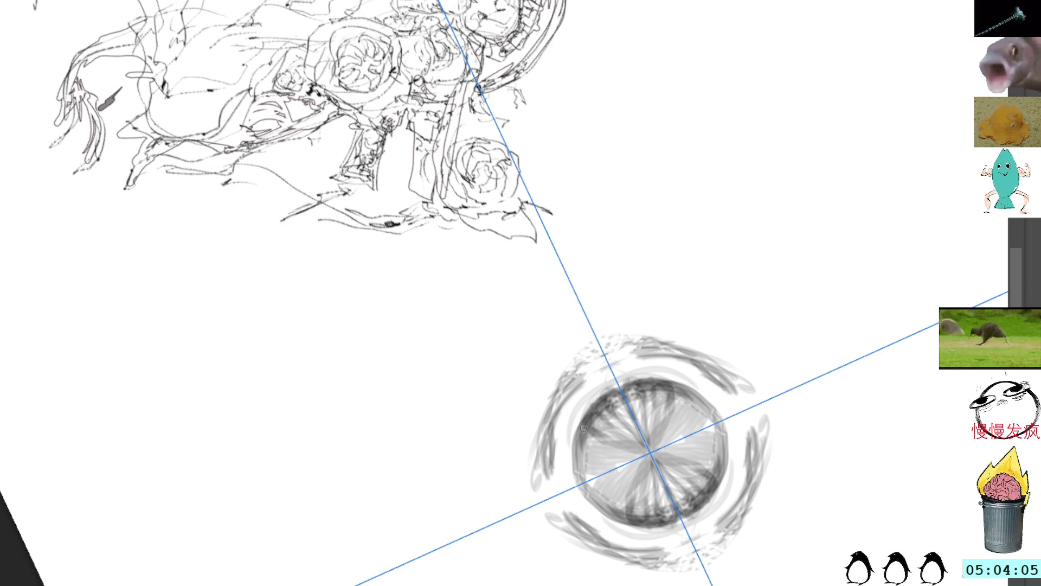
mouse_move(683, 390)
left_mouse_down()
mouse_move(579, 435)
mouse_move(617, 514)
left_mouse_up()
mouse_move(688, 399)
left_mouse_down()
mouse_move(577, 449)
mouse_move(601, 499)
left_mouse_up()
left_click_drag(700, 427, 594, 476)
left_click_drag(662, 447, 638, 456)
key("5")
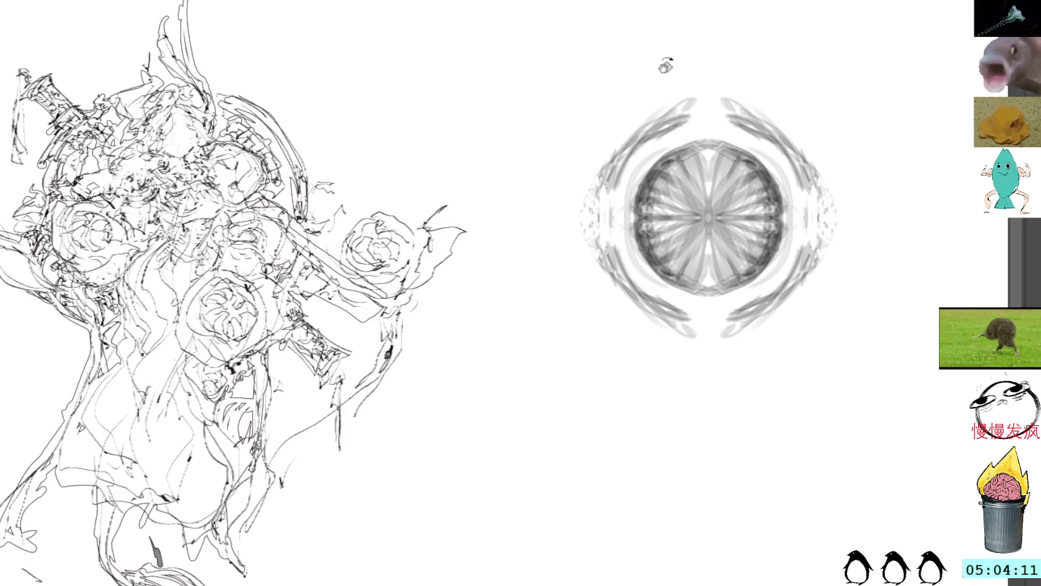
Add faint mirrored marks at the ring's top, bottom and right side plus small curves on its inner edges
left_click_drag(693, 148, 708, 153)
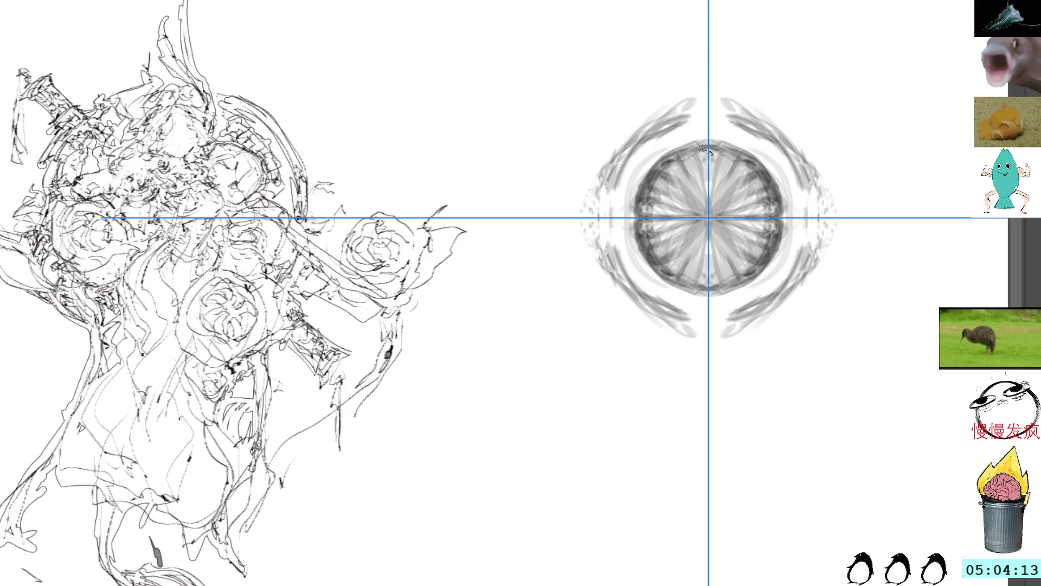
key("ctrl+z")
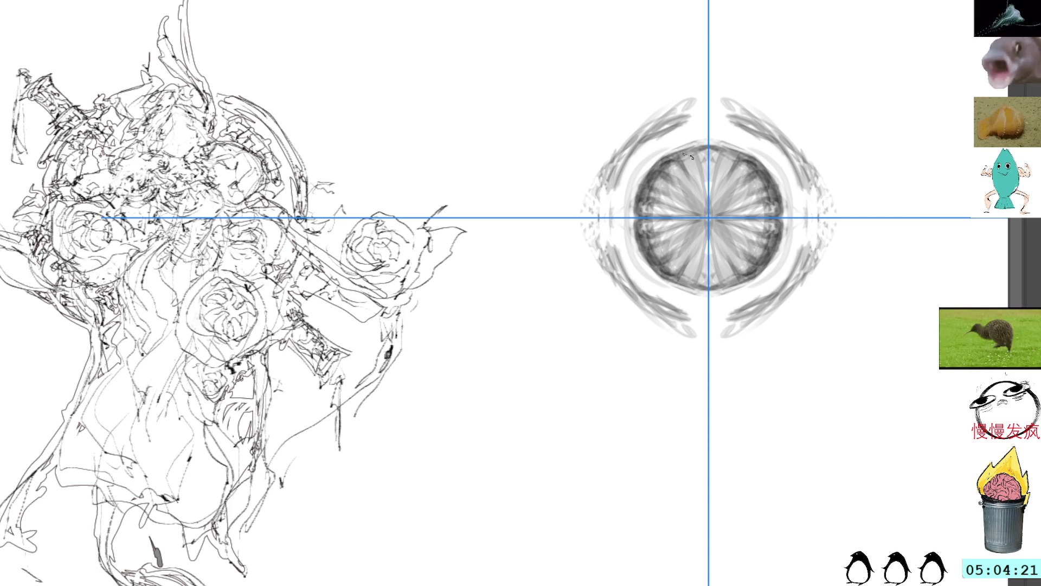
mouse_move(686, 168)
left_mouse_down()
mouse_move(704, 150)
mouse_move(693, 180)
mouse_move(675, 166)
mouse_move(692, 182)
left_mouse_up()
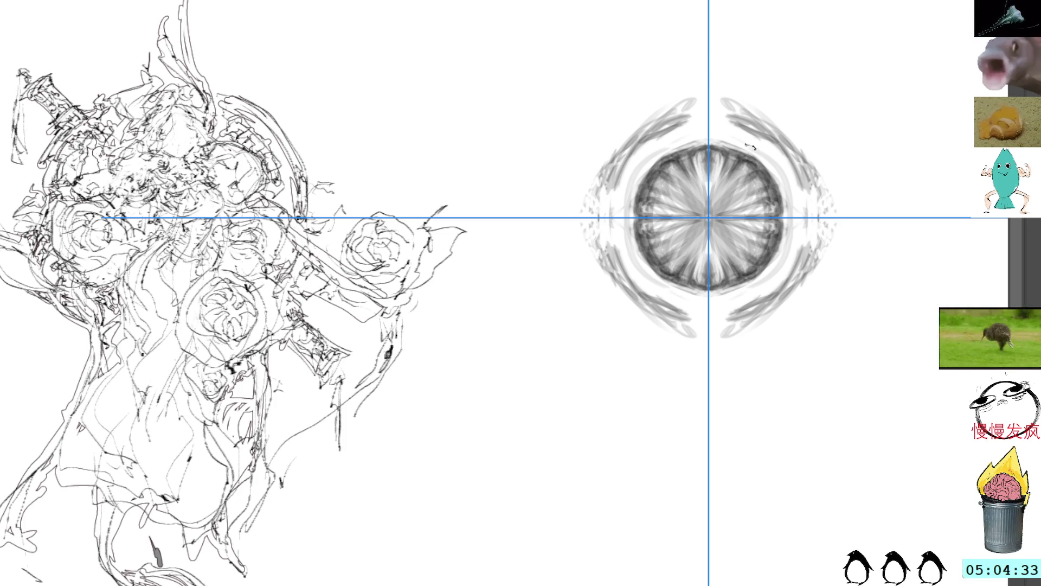
left_click_drag(768, 167, 793, 209)
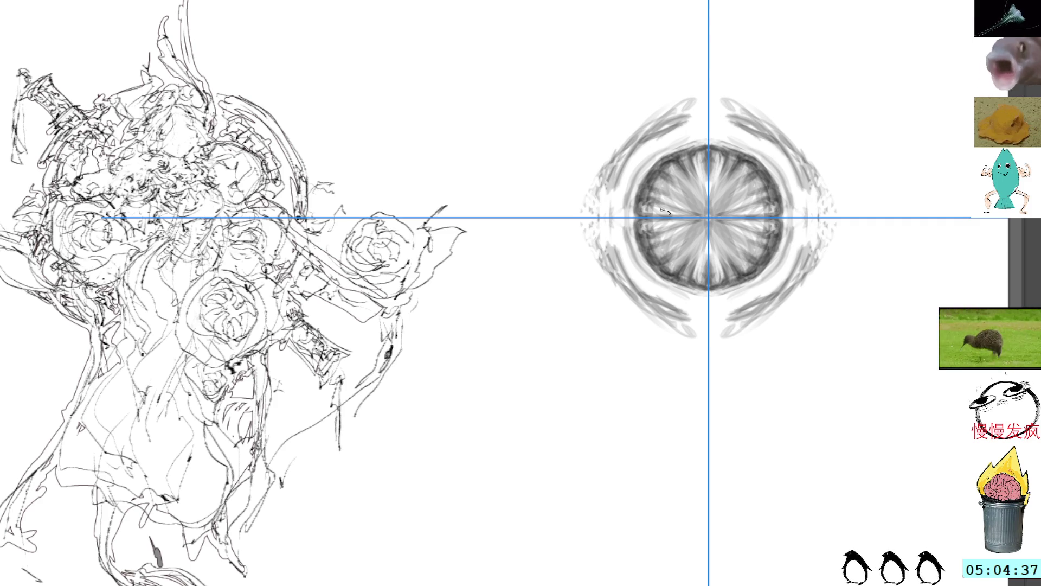
mouse_move(650, 236)
left_mouse_down()
mouse_move(649, 249)
mouse_move(641, 222)
mouse_move(645, 209)
mouse_move(654, 211)
left_mouse_up()
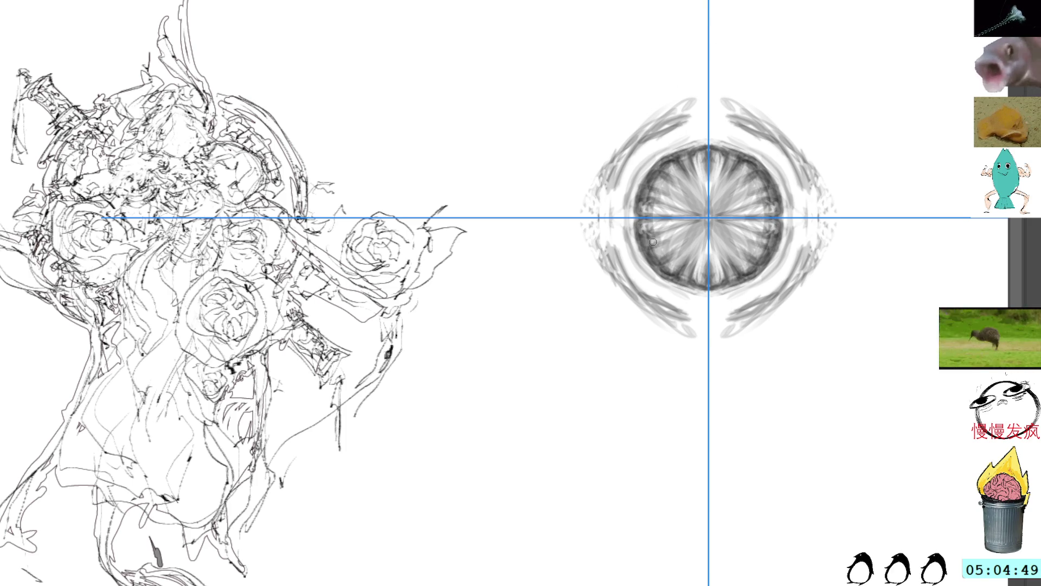
Brush light mirrored arcs into a scalloped ring around the centre and erase faint left-edge strokes
mouse_move(652, 234)
left_mouse_down()
mouse_move(675, 255)
mouse_move(641, 209)
mouse_move(648, 194)
mouse_move(647, 228)
mouse_move(655, 208)
mouse_move(678, 262)
mouse_move(716, 274)
left_mouse_up()
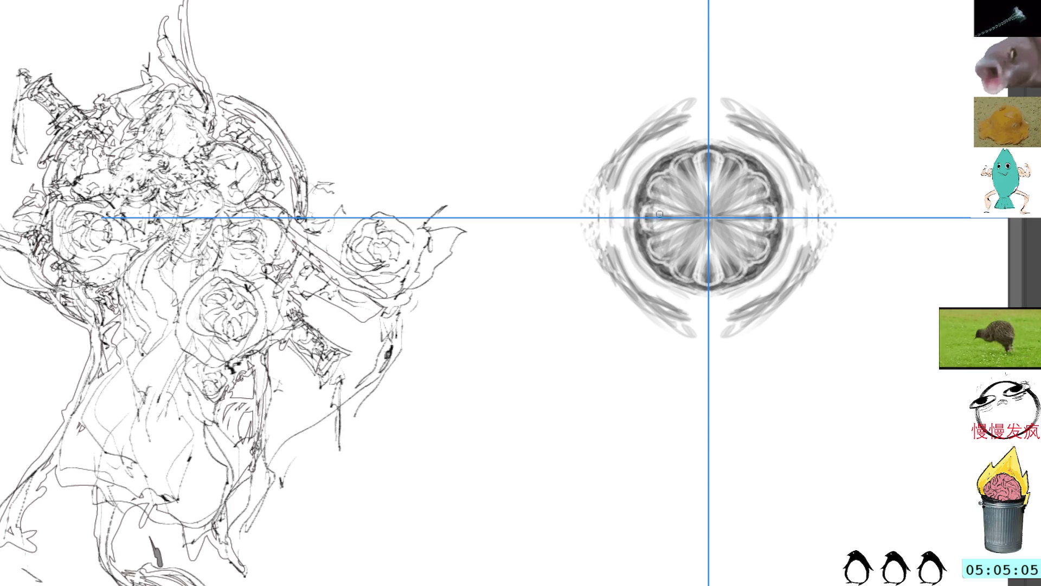
left_click_drag(667, 209, 692, 260)
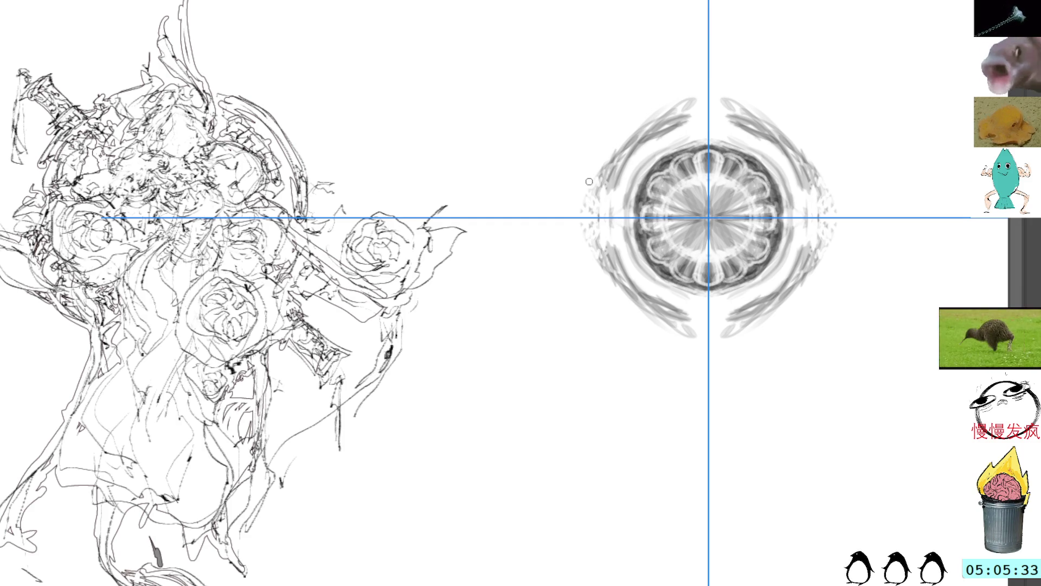
left_click_drag(602, 173, 612, 267)
Reshape the left-edge band, add small dark accents around the ornament and light right-edge strokes
mouse_move(607, 193)
left_mouse_down()
mouse_move(608, 243)
mouse_move(623, 162)
left_mouse_up()
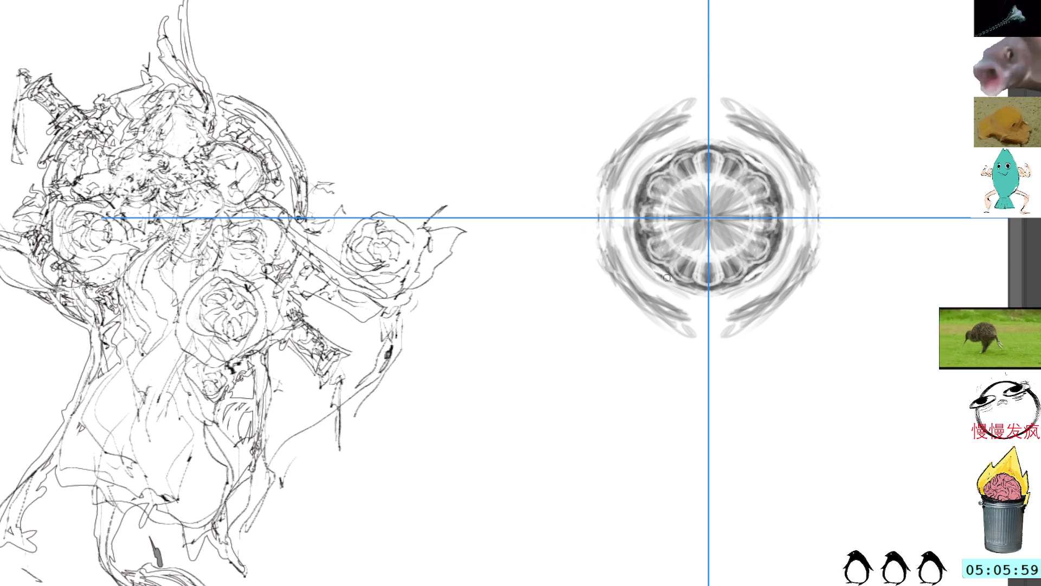
mouse_move(651, 267)
left_mouse_down()
mouse_move(677, 288)
mouse_move(656, 279)
mouse_move(674, 300)
mouse_move(660, 285)
mouse_move(713, 300)
mouse_move(682, 300)
mouse_move(747, 303)
mouse_move(743, 263)
mouse_move(765, 259)
mouse_move(769, 228)
mouse_move(772, 248)
left_mouse_up()
left_click_drag(770, 191, 771, 238)
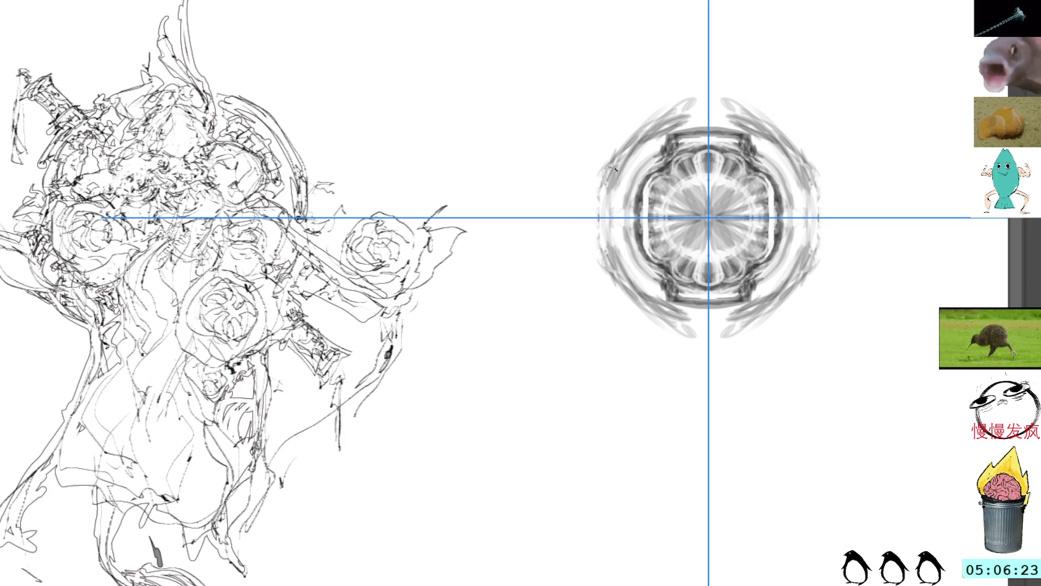
Darken and refine the squared inner ring's edges, lightening one section
mouse_move(648, 186)
left_mouse_down()
mouse_move(648, 246)
mouse_move(648, 192)
mouse_move(669, 256)
left_mouse_up()
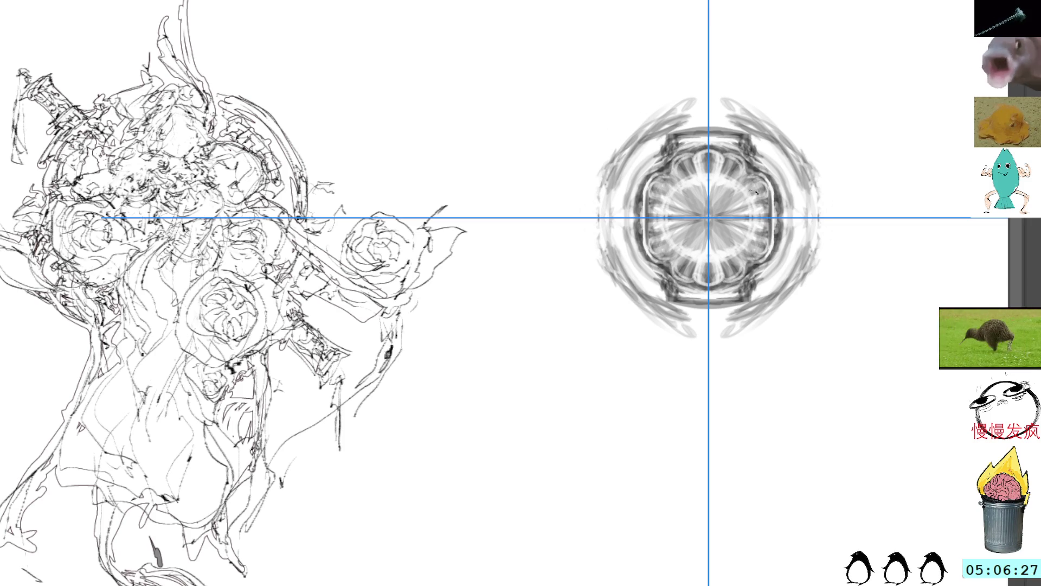
mouse_move(676, 175)
left_mouse_down()
mouse_move(663, 260)
mouse_move(655, 200)
left_mouse_up()
left_click_drag(762, 209, 762, 236)
left_click_drag(761, 181, 760, 251)
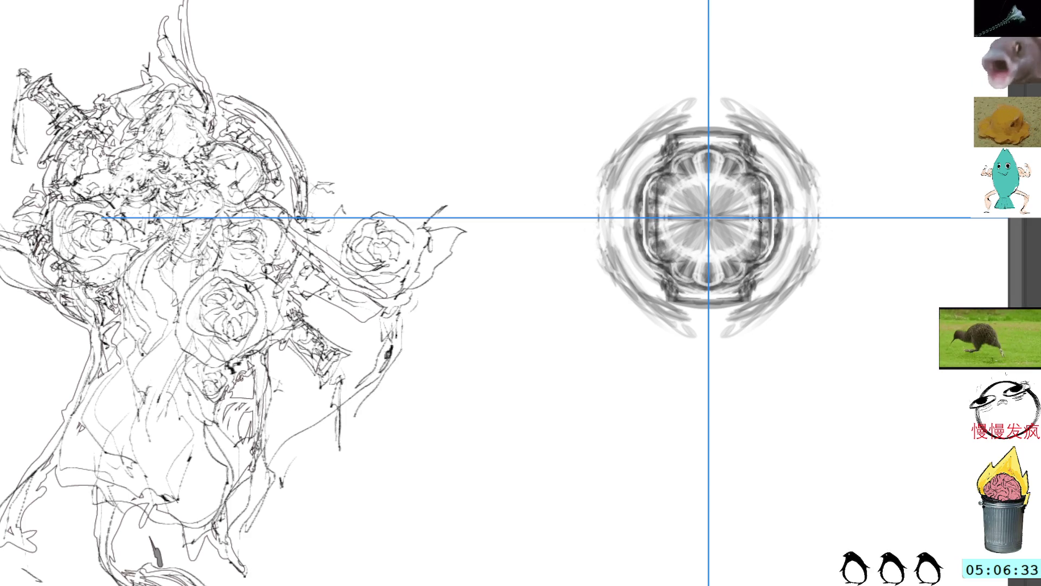
left_click_drag(759, 210, 759, 251)
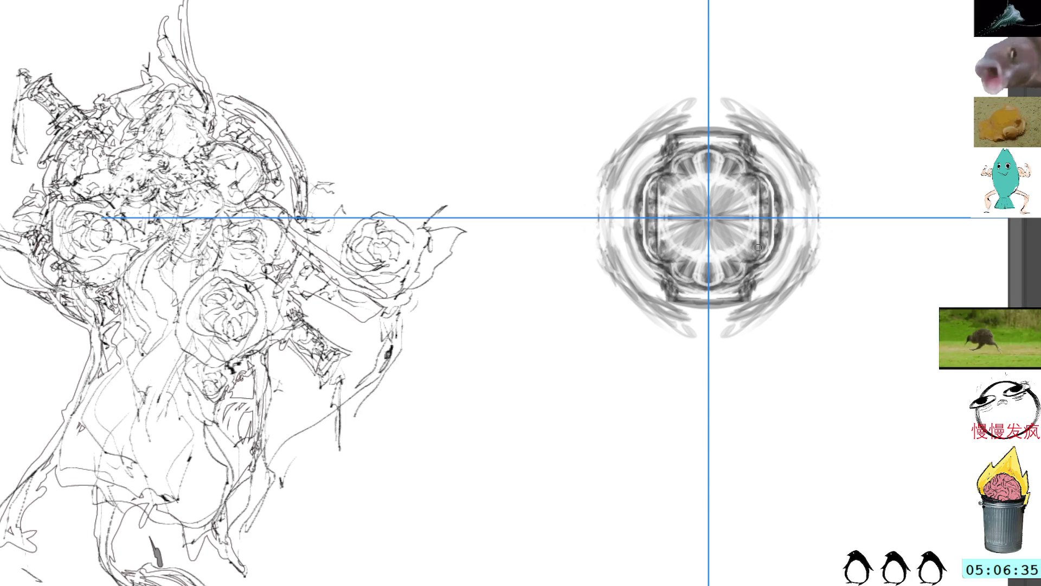
left_click_drag(765, 198, 770, 193)
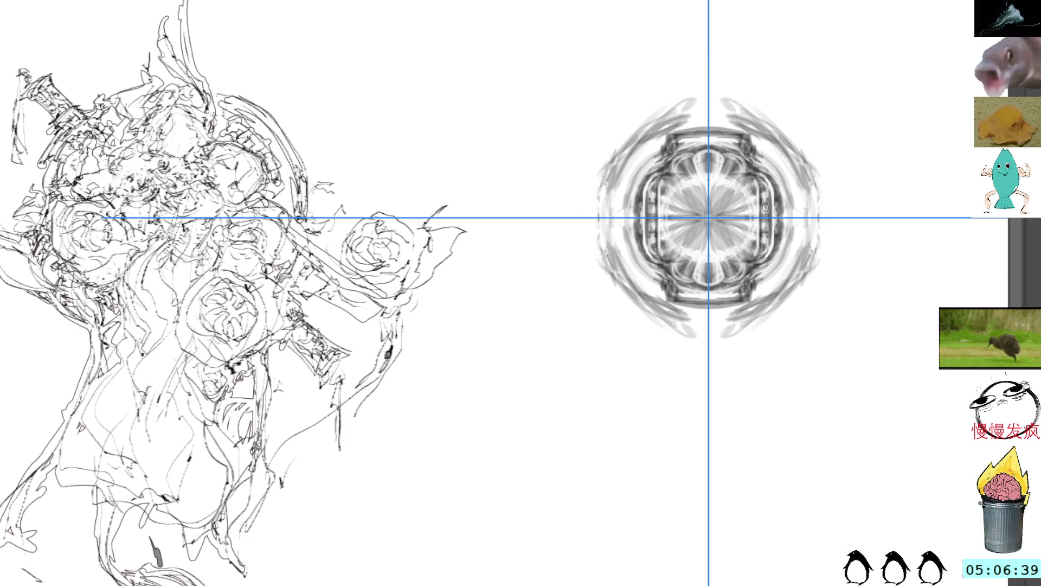
left_click_drag(768, 205, 764, 253)
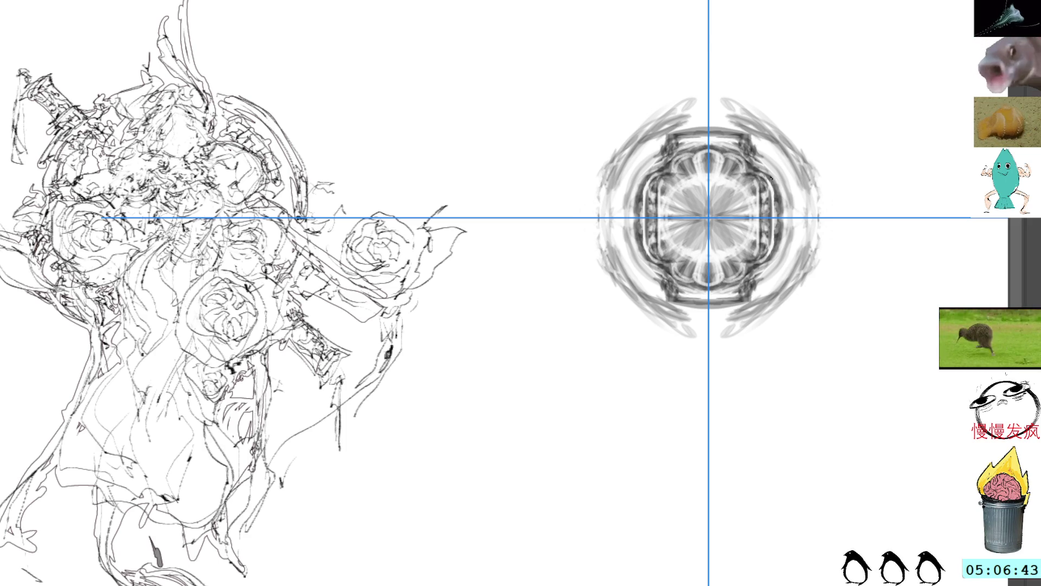
Add faint ring-edge marks, redo them darker, and add small strokes in the centre
left_click_drag(783, 186, 783, 239)
left_click_drag(782, 190, 782, 245)
left_click_drag(780, 210, 781, 248)
key("ctrl+z")
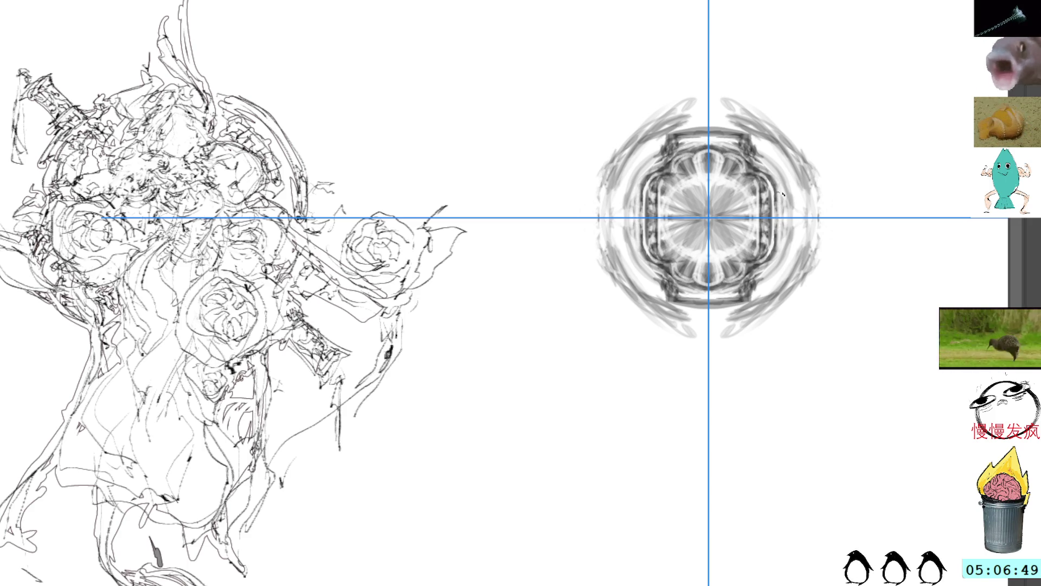
left_click_drag(781, 197, 781, 244)
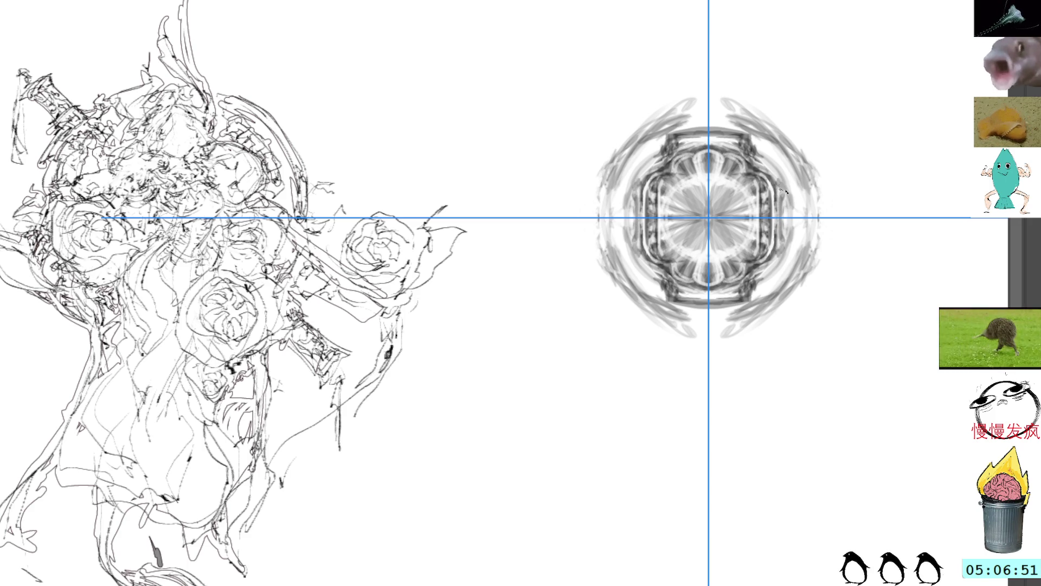
mouse_move(785, 187)
left_mouse_down()
mouse_move(782, 236)
mouse_move(780, 196)
left_mouse_up()
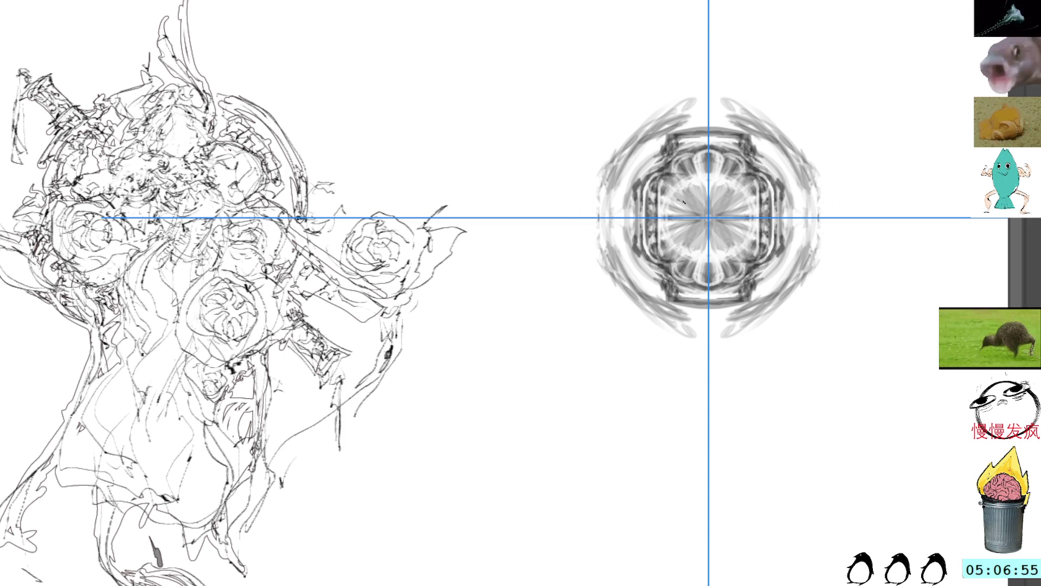
mouse_move(680, 193)
left_mouse_down()
mouse_move(679, 212)
mouse_move(689, 195)
left_mouse_up()
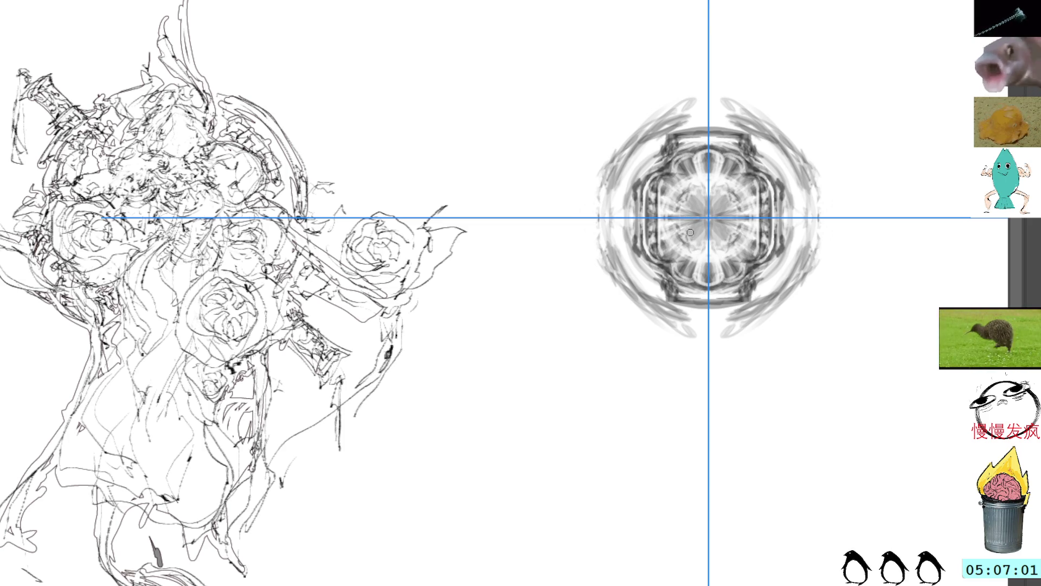
Paint dark and light marks forming a centre rosette and small dark accents near the top
mouse_move(702, 247)
left_mouse_down()
mouse_move(731, 237)
mouse_move(744, 209)
mouse_move(707, 186)
mouse_move(721, 187)
mouse_move(719, 250)
mouse_move(736, 198)
mouse_move(742, 207)
mouse_move(726, 206)
mouse_move(744, 215)
mouse_move(738, 225)
left_mouse_up()
mouse_move(680, 208)
left_mouse_down()
mouse_move(714, 186)
mouse_move(698, 204)
mouse_move(716, 223)
mouse_move(750, 223)
left_mouse_up()
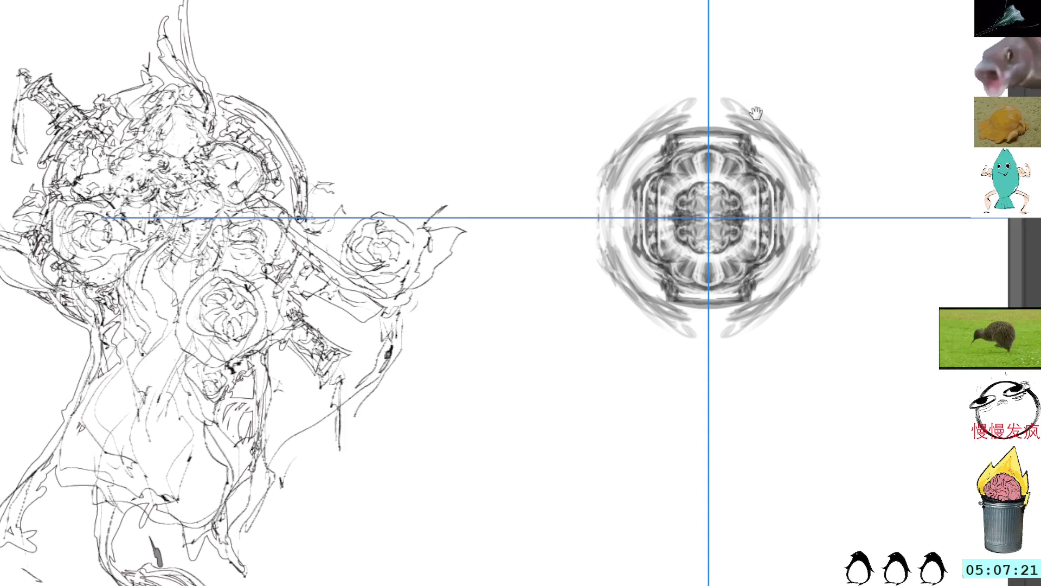
left_click_drag(756, 117, 729, 164)
mouse_move(668, 155)
left_mouse_down()
mouse_move(675, 170)
mouse_move(658, 177)
mouse_move(676, 159)
left_mouse_up()
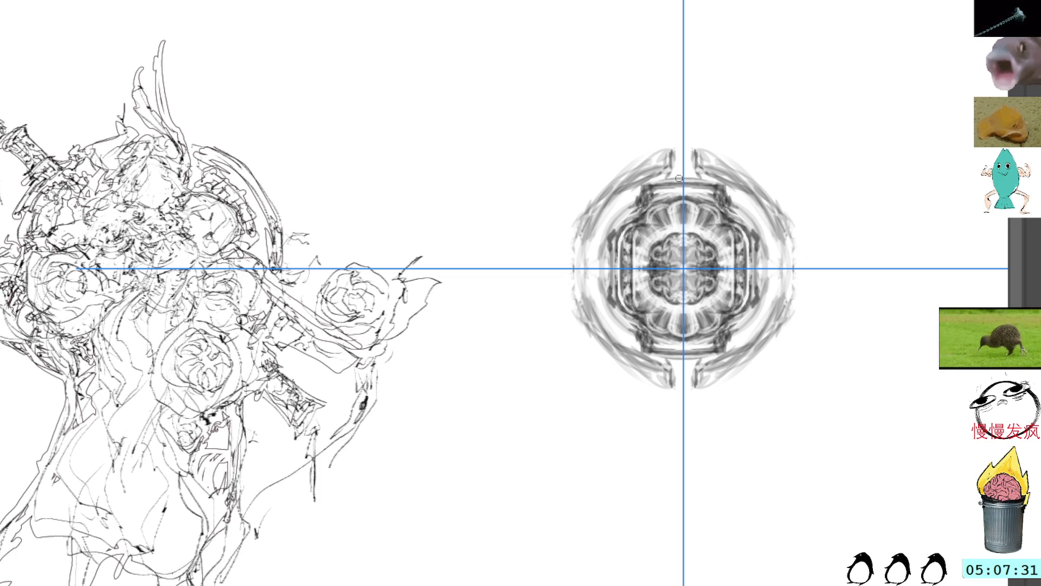
Add small grey arch strokes at the frame's top, undo once, and redraw them mirrored top and bottom
mouse_move(663, 176)
left_mouse_down()
mouse_move(662, 197)
mouse_move(715, 195)
mouse_move(710, 176)
mouse_move(729, 199)
mouse_move(716, 181)
mouse_move(725, 181)
mouse_move(755, 233)
left_mouse_up()
key("ctrl+z")
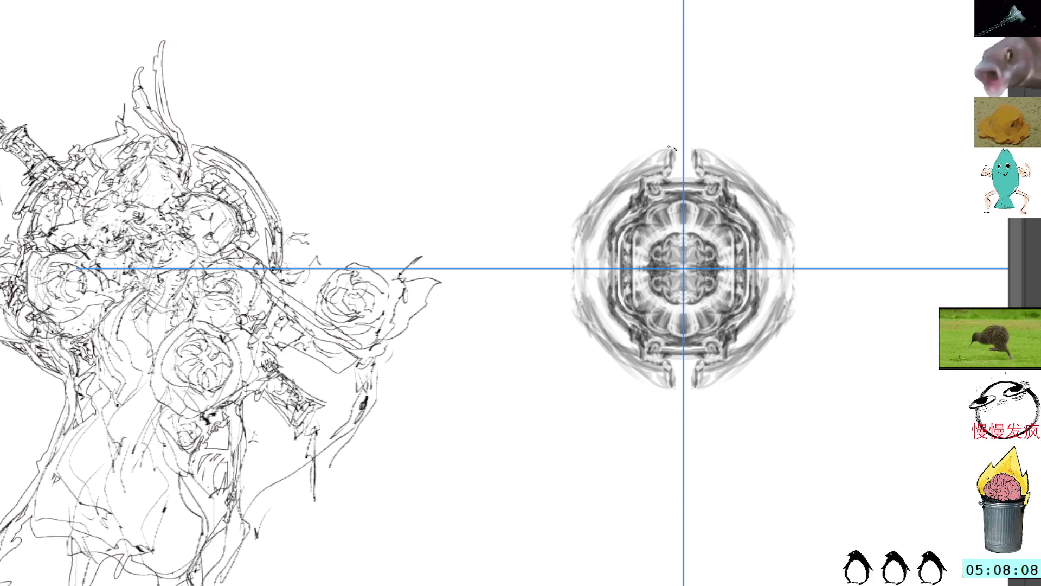
left_click_drag(676, 137, 636, 163)
Darken the ornament's left outer arc with repeated strokes, filling gaps toward the top
left_click_drag(573, 243, 570, 293)
left_click_drag(579, 218, 576, 321)
left_click_drag(593, 233, 581, 269)
left_click_drag(602, 199, 579, 260)
left_click_drag(655, 143, 597, 244)
left_click_drag(609, 191, 589, 237)
left_click_drag(649, 149, 592, 213)
left_click_drag(609, 179, 587, 216)
left_click_drag(663, 148, 606, 185)
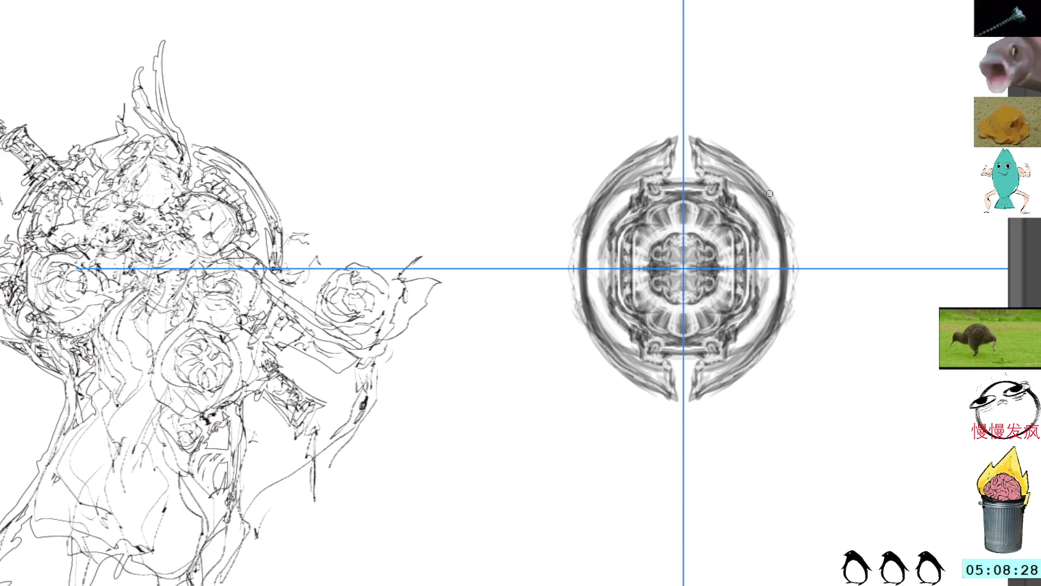
Darken the right outer ring, undoing one attempt, and touch up its lower edge
mouse_move(769, 185)
left_mouse_down()
mouse_move(795, 256)
mouse_move(799, 242)
mouse_move(796, 262)
left_mouse_up()
left_click_drag(794, 219, 792, 229)
key("ctrl+z")
key("ctrl+z")
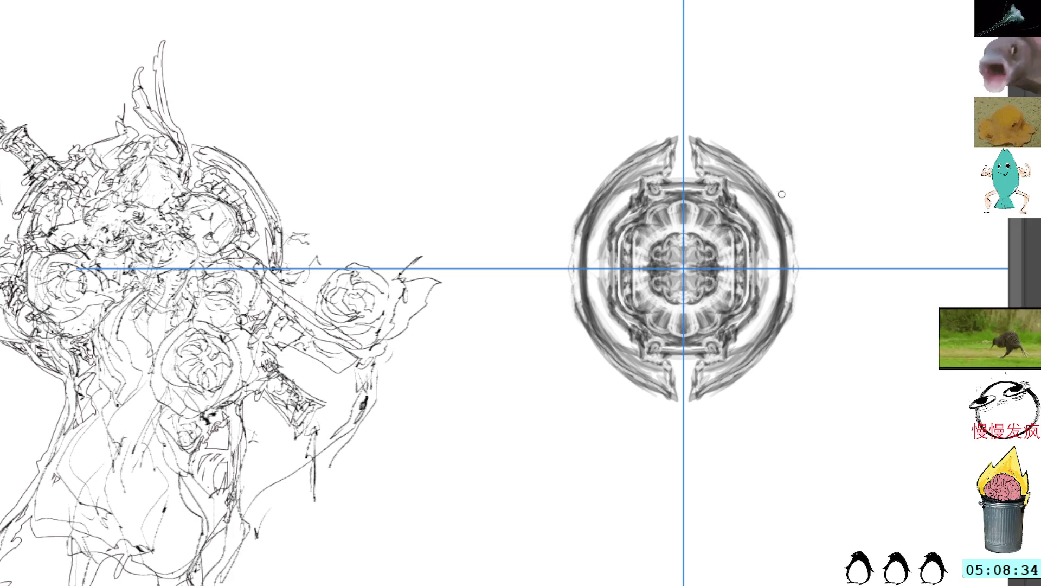
left_click_drag(787, 224, 799, 295)
mouse_move(799, 261)
left_mouse_down()
mouse_move(802, 281)
mouse_move(783, 291)
left_mouse_up()
left_click_drag(771, 212, 772, 326)
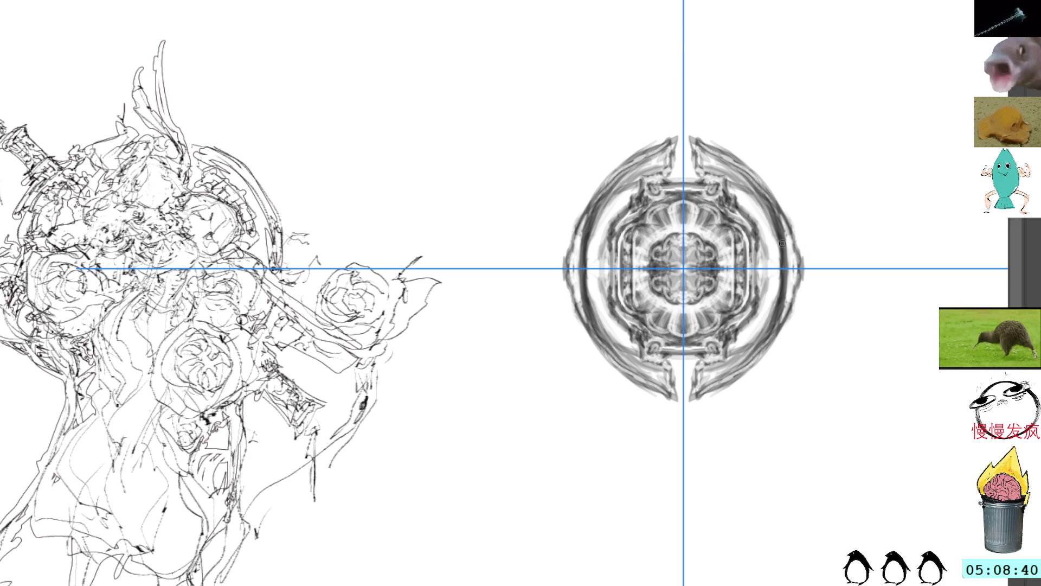
left_click_drag(782, 272, 782, 315)
mouse_move(773, 211)
left_mouse_down()
mouse_move(772, 325)
mouse_move(778, 205)
left_mouse_up()
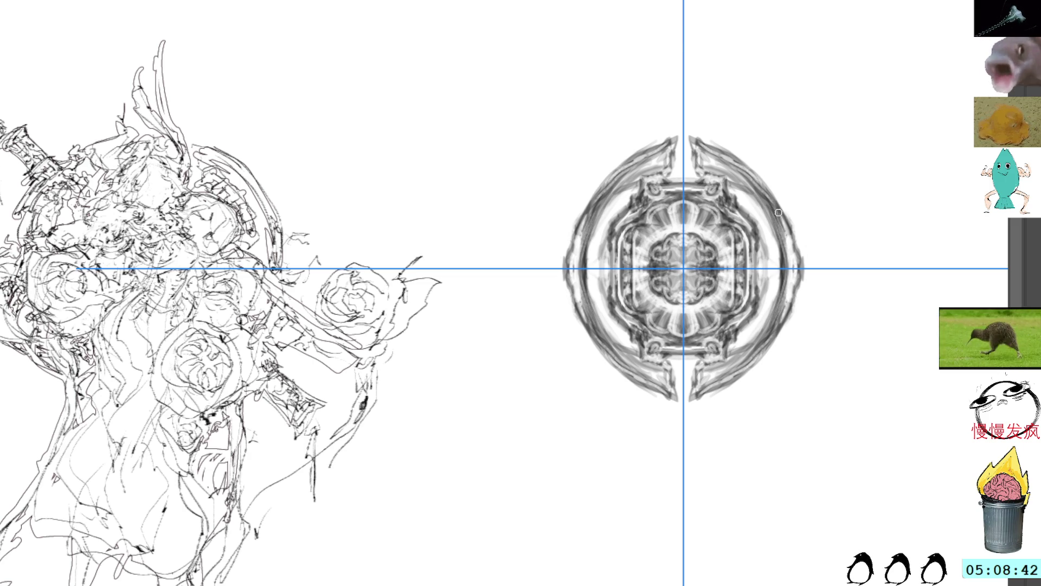
Build the right outer rim into a bold dark edge with a final light stroke
left_click_drag(774, 260, 791, 325)
left_click_drag(781, 208, 783, 326)
mouse_move(791, 261)
left_mouse_down()
mouse_move(793, 317)
mouse_move(797, 291)
left_mouse_up()
left_click_drag(795, 227, 797, 304)
mouse_move(801, 250)
left_mouse_down()
mouse_move(799, 277)
mouse_move(796, 244)
left_mouse_up()
mouse_move(797, 282)
left_mouse_down()
mouse_move(796, 257)
mouse_move(798, 280)
left_mouse_up()
key("l")
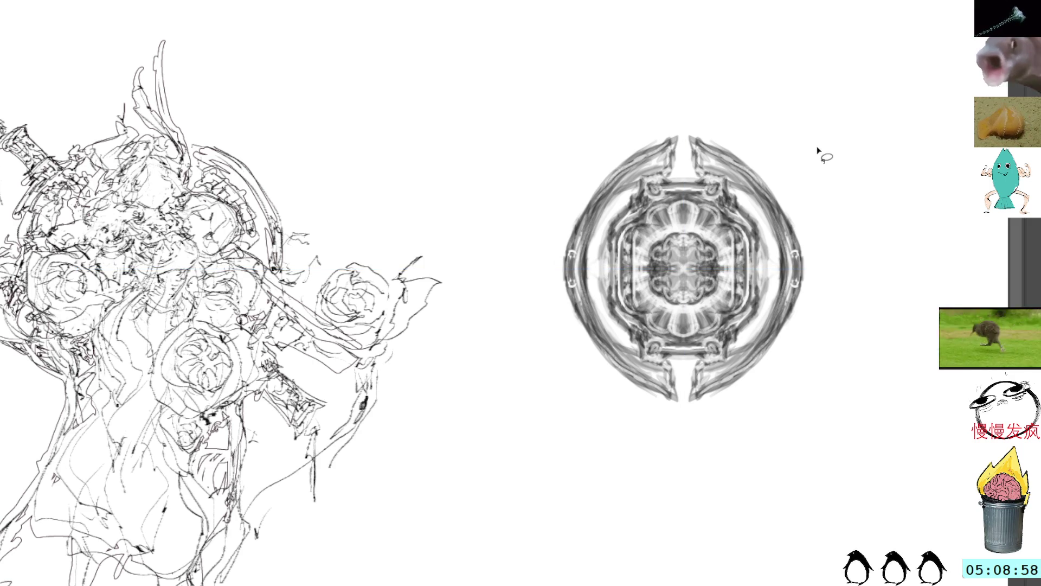
key("b")
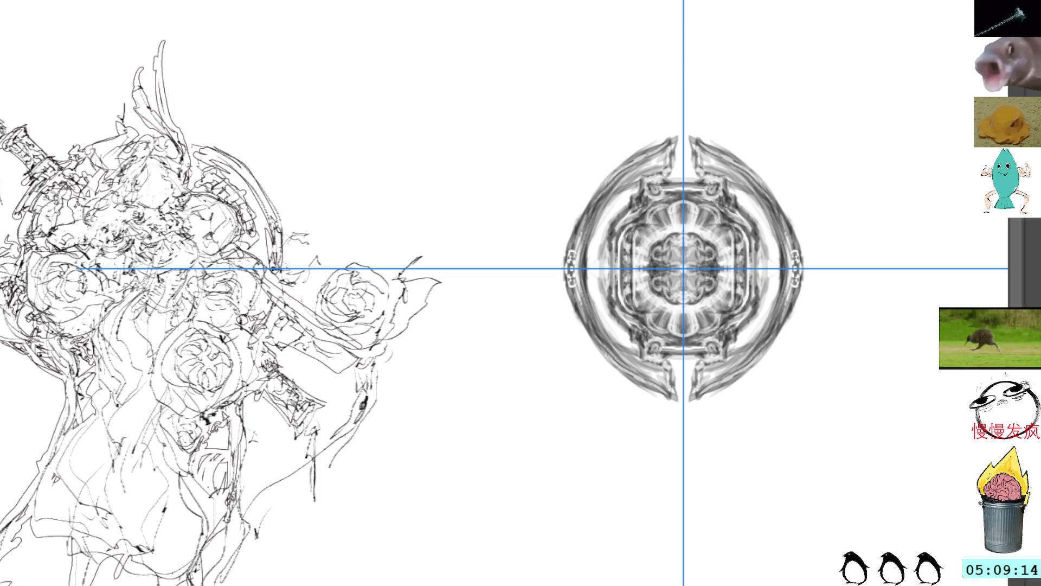
Add small dark and bright marks at the ornament's top and bottom centre
mouse_move(655, 139)
left_mouse_down()
mouse_move(672, 132)
mouse_move(656, 154)
mouse_move(665, 183)
mouse_move(680, 143)
mouse_move(685, 174)
mouse_move(688, 152)
mouse_move(693, 167)
left_mouse_up()
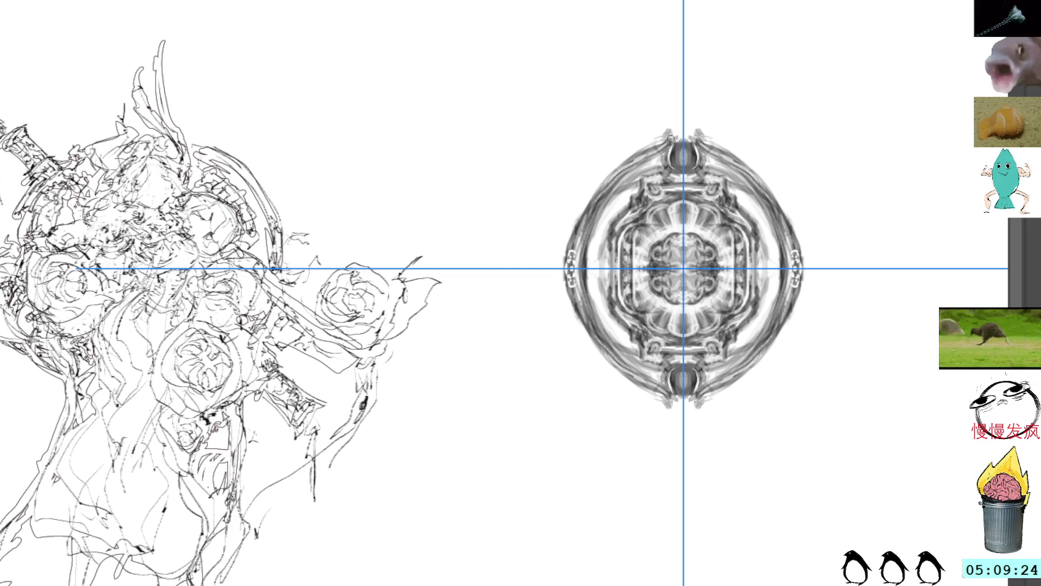
left_click_drag(670, 159, 674, 141)
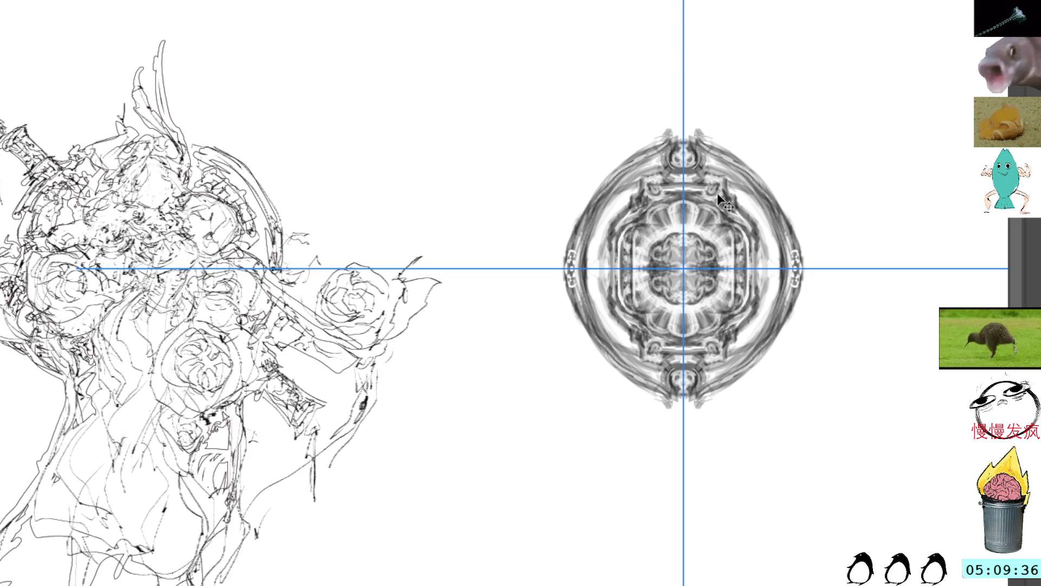
left_click(684, 153)
left_click_drag(675, 379, 692, 397)
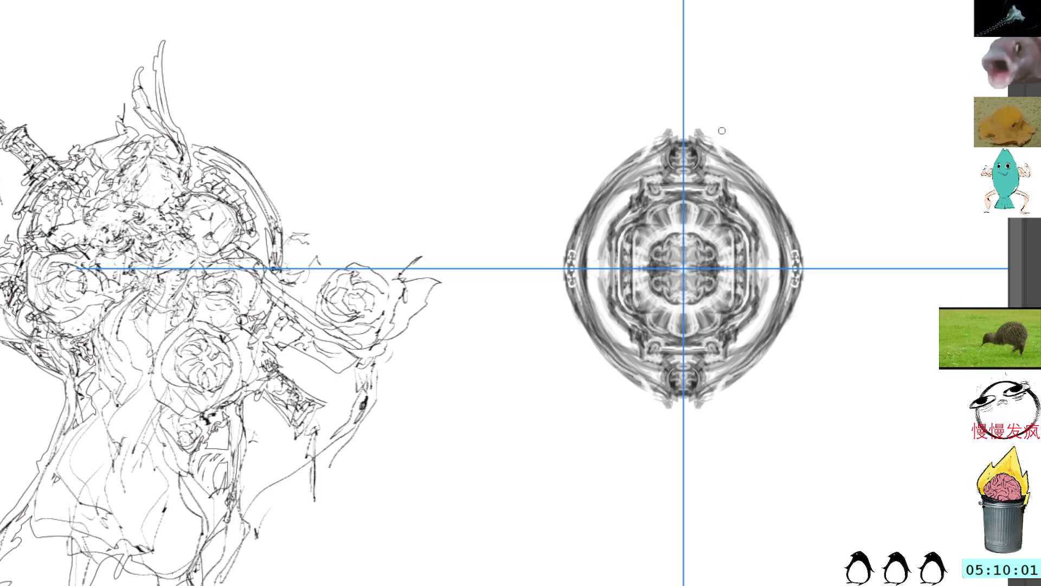
Sketch mirrored strokes along the upper outline, then undo them three times
left_click_drag(713, 141, 770, 185)
key("ctrl+z")
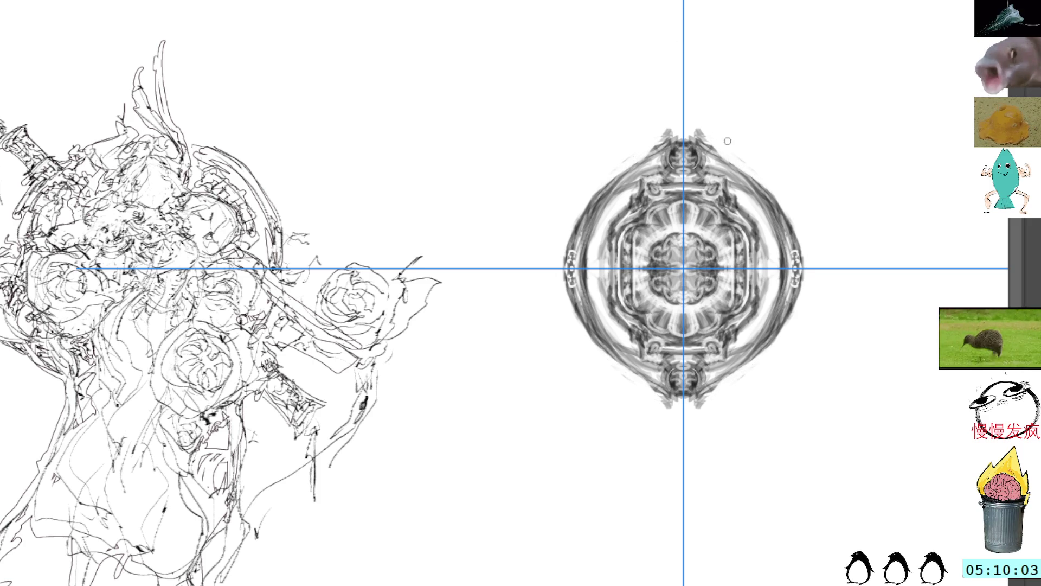
key("ctrl+z")
key("ctrl+z")
key("ctrl+z")
key("ctrl+z")
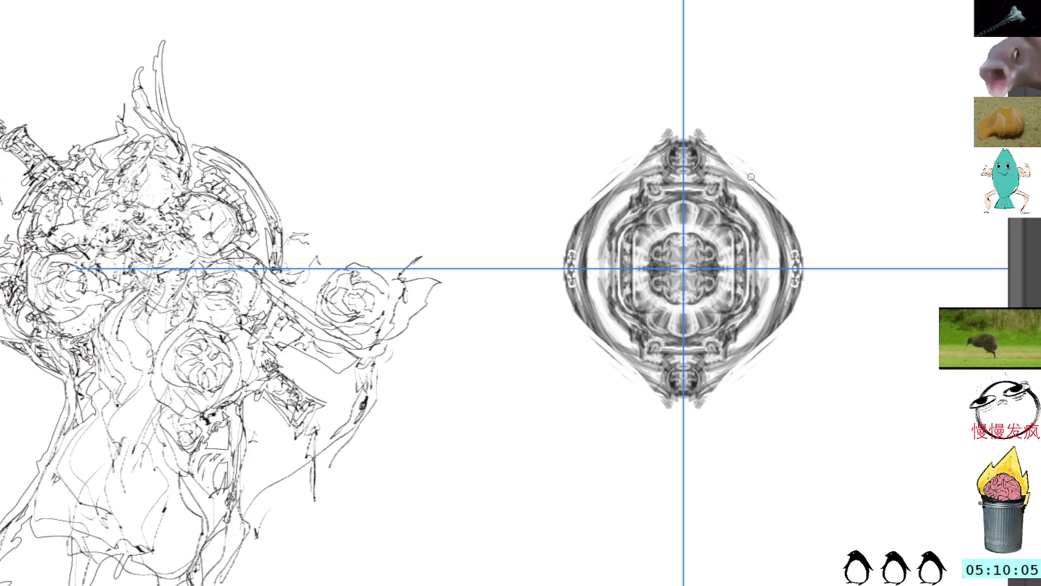
key("ctrl+z")
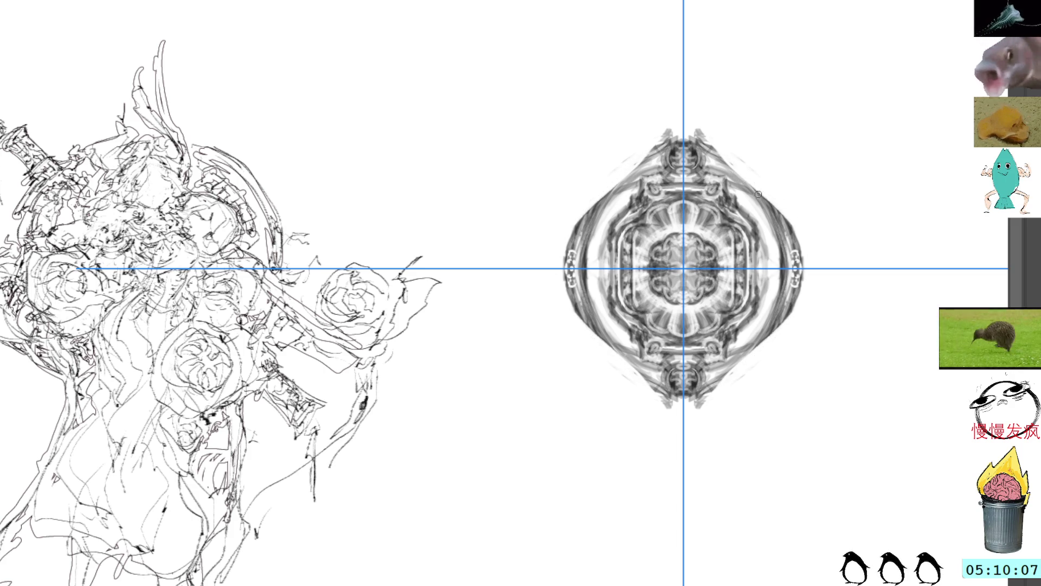
Undo a faint stroke, widen the mandala's sides with mirrored strokes, and undo a stray one
key("ctrl+z")
key("ctrl+z")
left_click_drag(731, 169, 794, 230)
left_click_drag(751, 186, 812, 255)
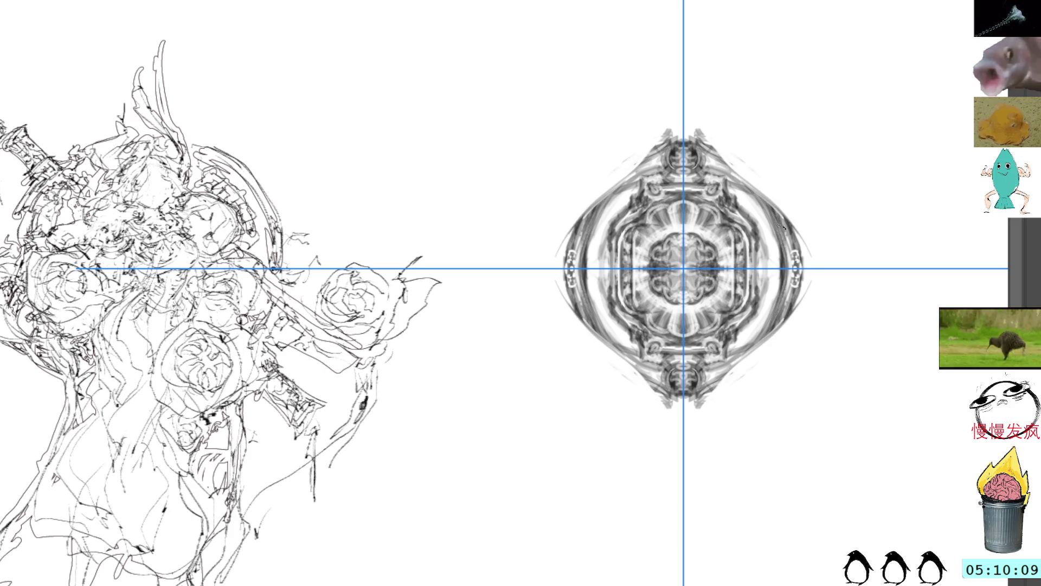
mouse_move(765, 197)
left_mouse_down()
mouse_move(804, 234)
mouse_move(804, 304)
mouse_move(802, 239)
left_mouse_up()
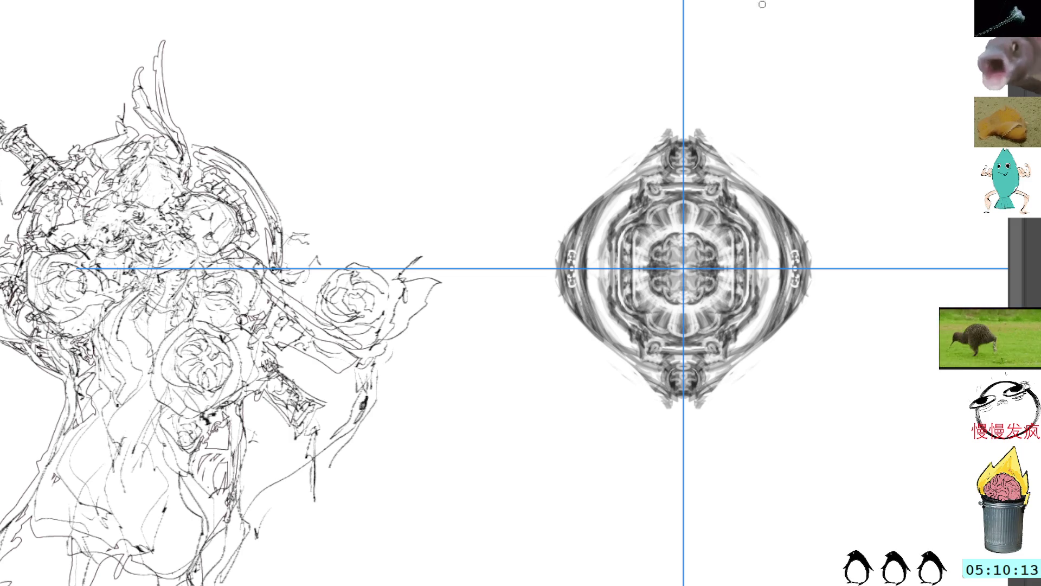
key("ctrl+z")
key("ctrl+z")
key("ctrl+z")
key("ctrl+z")
key("ctrl+z")
key("ctrl+z")
key("ctrl+z")
key("ctrl+z")
key("ctrl+z")
key("ctrl+z")
Darken the mandala's mirrored side edges and hide the crosshair symmetry guide
mouse_move(780, 236)
left_mouse_down()
mouse_move(786, 220)
mouse_move(782, 330)
mouse_move(786, 239)
mouse_move(783, 316)
left_mouse_up()
left_click_drag(786, 276, 790, 316)
mouse_move(794, 228)
left_mouse_down()
mouse_move(800, 309)
mouse_move(800, 262)
mouse_move(799, 294)
mouse_move(797, 262)
mouse_move(791, 284)
left_mouse_up()
mouse_move(791, 248)
left_mouse_down()
mouse_move(790, 287)
mouse_move(809, 286)
left_mouse_up()
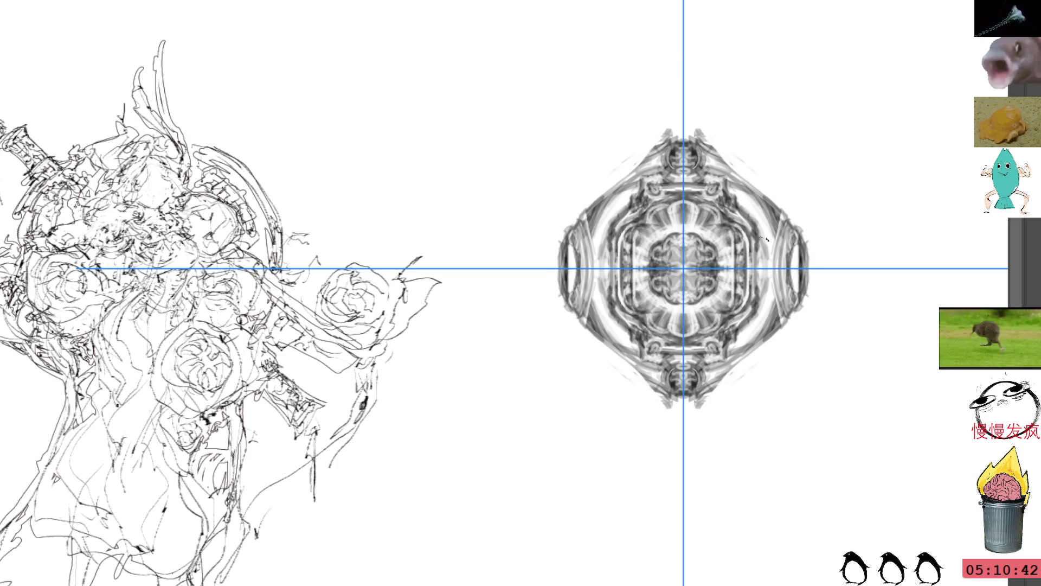
key("b")
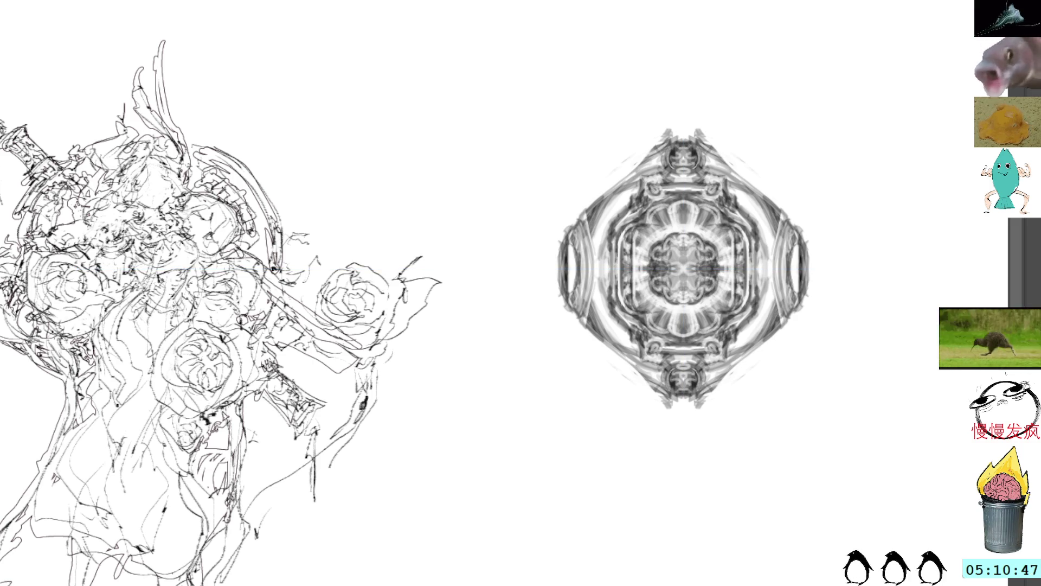
Move the mandala to the canvas top with Transform, confirm, and call up vertical symmetry
left_click_drag(849, 103, 813, 163)
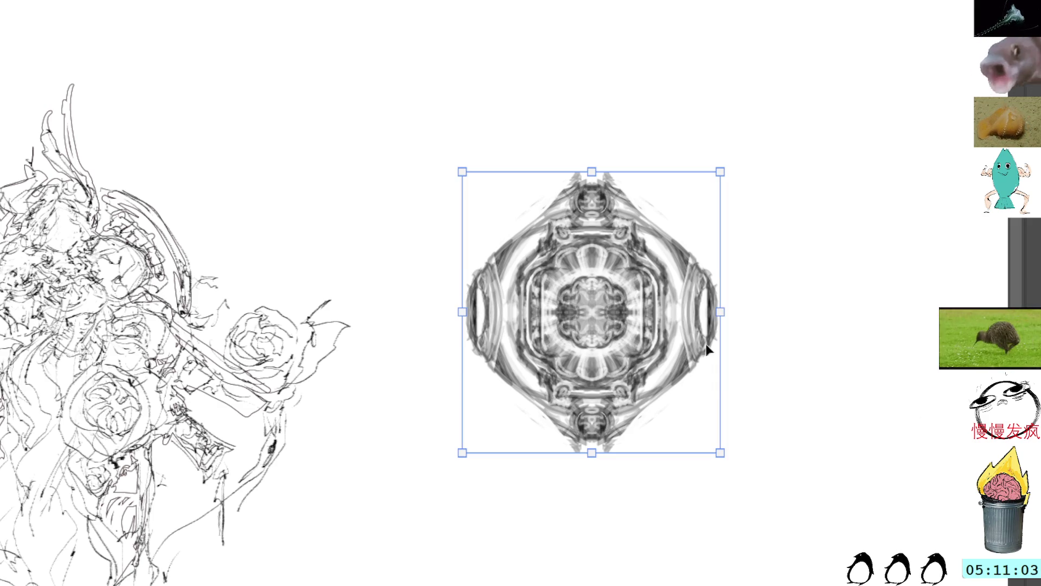
left_click_drag(642, 302, 645, 51)
key("Return")
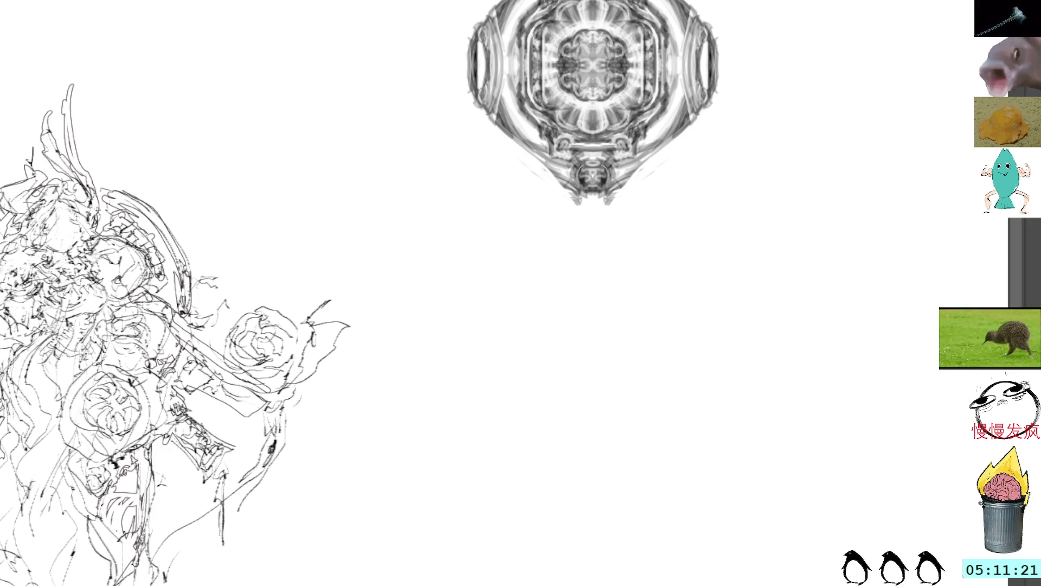
key("m")
Centre the vertical symmetry line on the ornament and sketch a mirrored curve beneath it, undoing faint lines
left_click_drag(411, 283, 630, 299)
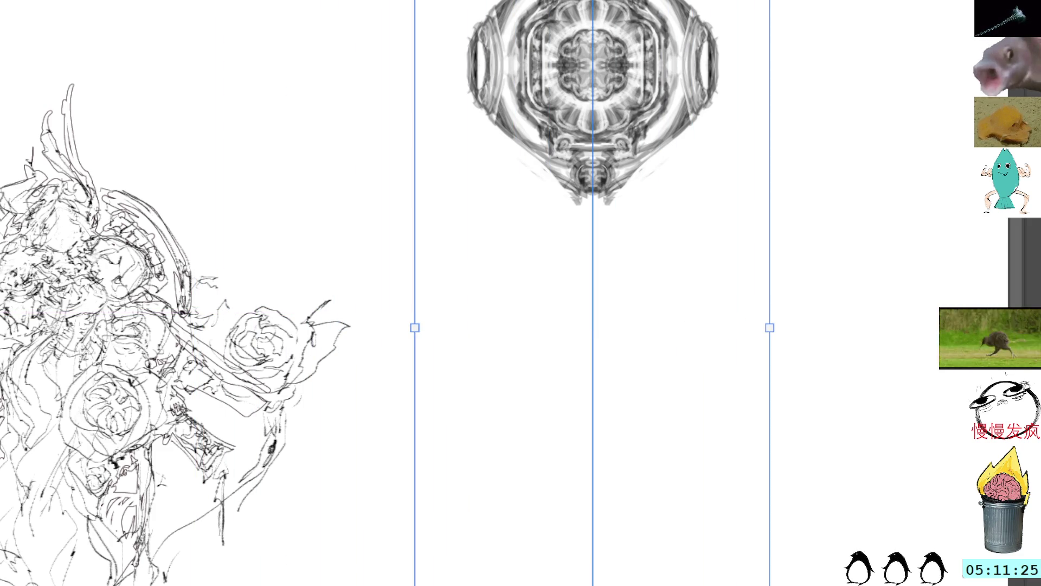
key("b")
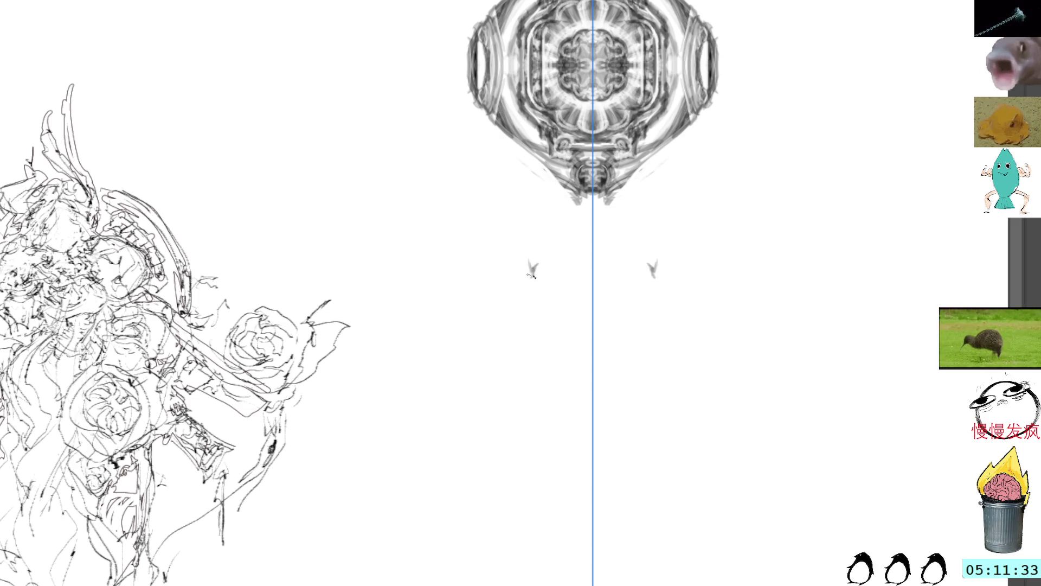
mouse_move(531, 273)
left_mouse_down()
mouse_move(573, 257)
mouse_move(573, 273)
mouse_move(592, 268)
mouse_move(591, 244)
mouse_move(533, 281)
mouse_move(549, 285)
left_mouse_up()
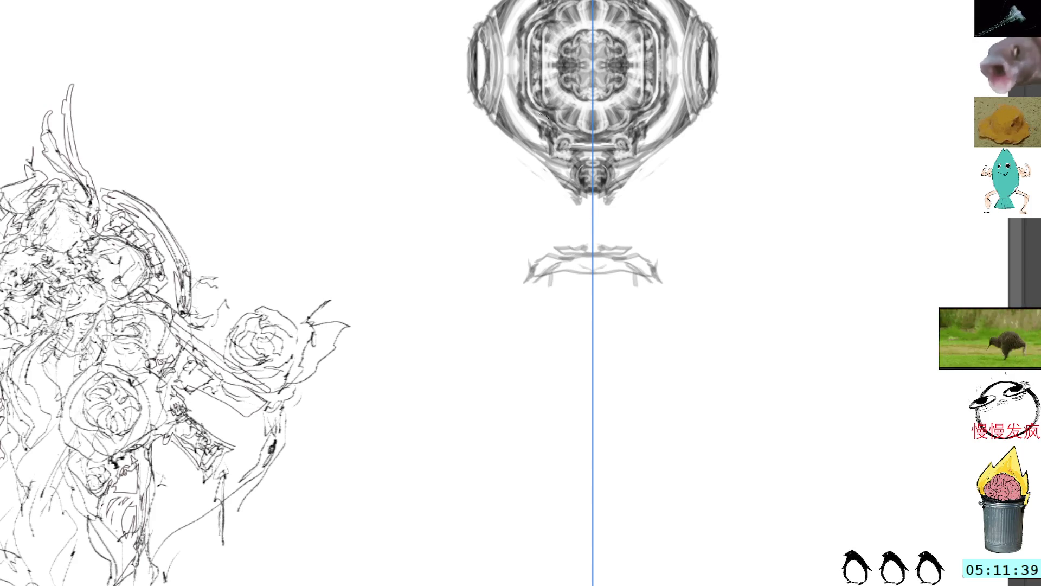
left_click_drag(545, 211, 547, 244)
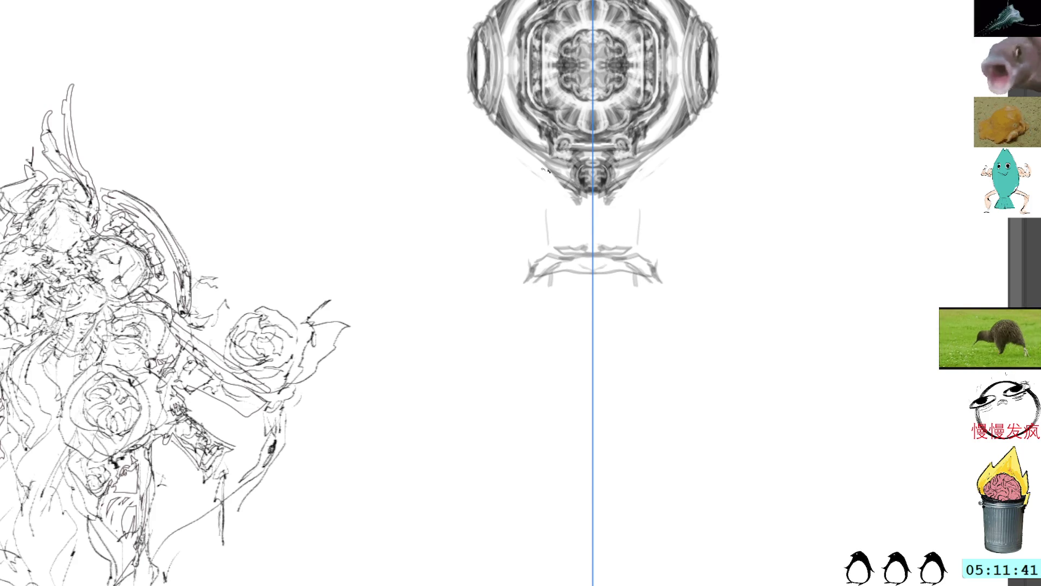
key("ctrl+z")
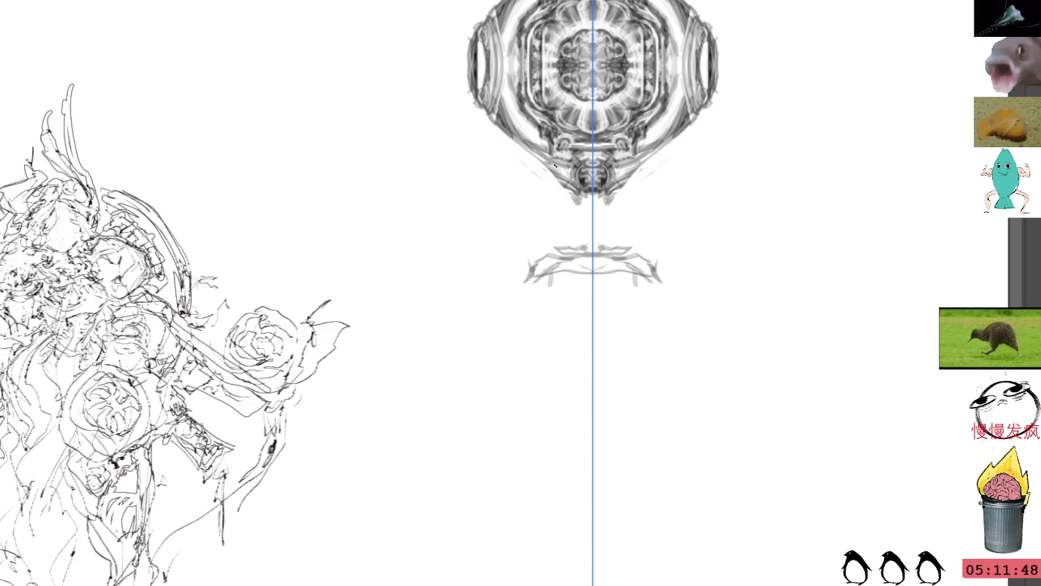
left_click_drag(569, 257, 525, 350)
Brush the mirrored bowl's side arcs below the ornament, extending and darkening them
left_click_drag(515, 299, 521, 338)
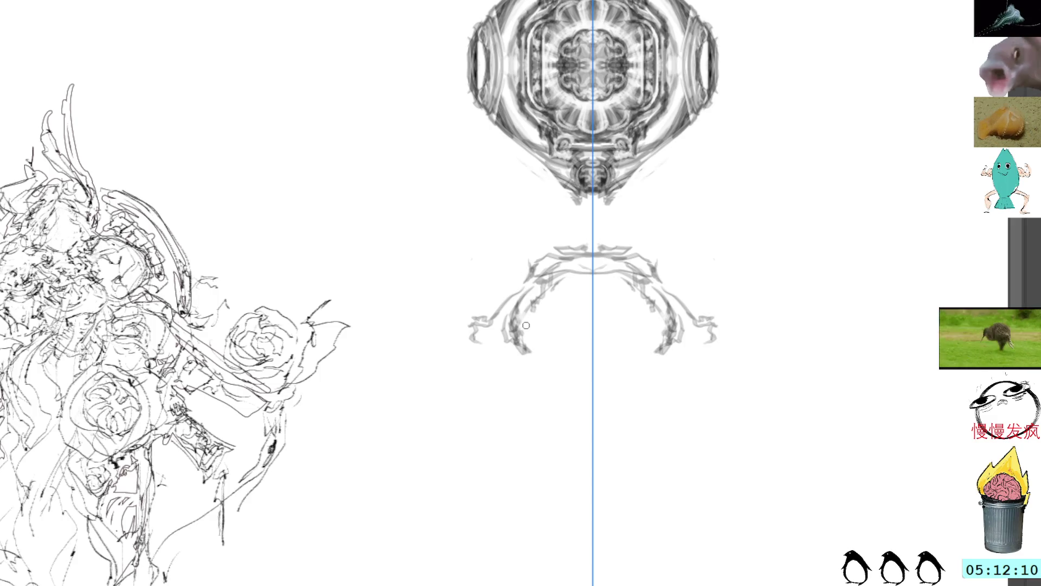
mouse_move(518, 324)
left_mouse_down()
mouse_move(526, 352)
mouse_move(535, 351)
mouse_move(526, 368)
left_mouse_up()
left_click_drag(550, 331, 527, 356)
mouse_move(538, 299)
left_mouse_down()
mouse_move(521, 351)
mouse_move(518, 329)
left_mouse_up()
mouse_move(543, 293)
left_mouse_down()
mouse_move(525, 305)
mouse_move(522, 332)
left_mouse_up()
left_click_drag(537, 298, 523, 329)
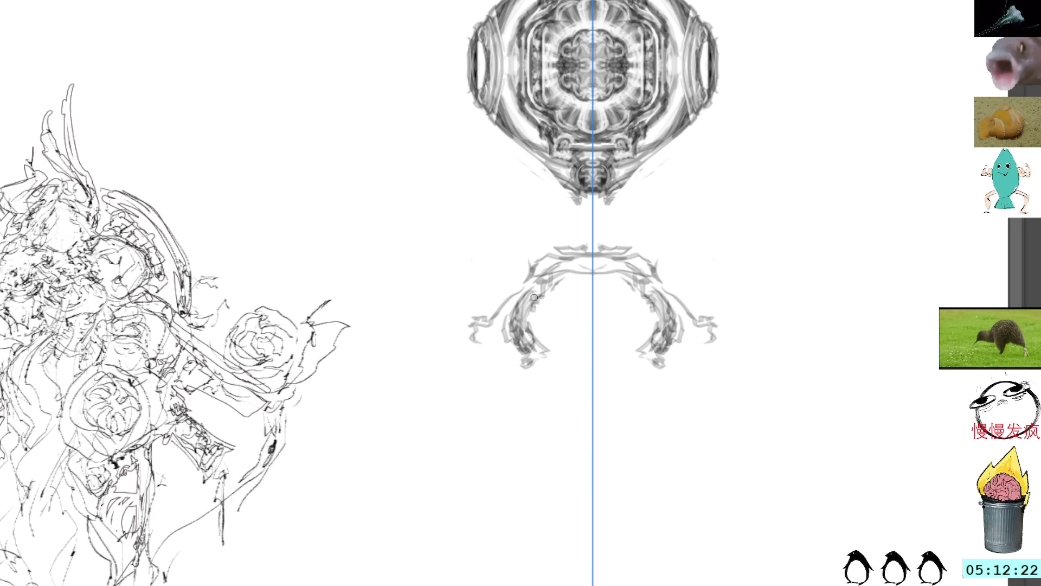
left_click_drag(543, 283, 560, 358)
mouse_move(551, 313)
left_mouse_down()
mouse_move(561, 282)
mouse_move(566, 360)
left_mouse_up()
Add ribs, a darker centre, rim and bottom edge to the bowl, with curling side arms
mouse_move(561, 312)
left_mouse_down()
mouse_move(580, 304)
mouse_move(568, 338)
mouse_move(573, 288)
mouse_move(585, 327)
left_mouse_up()
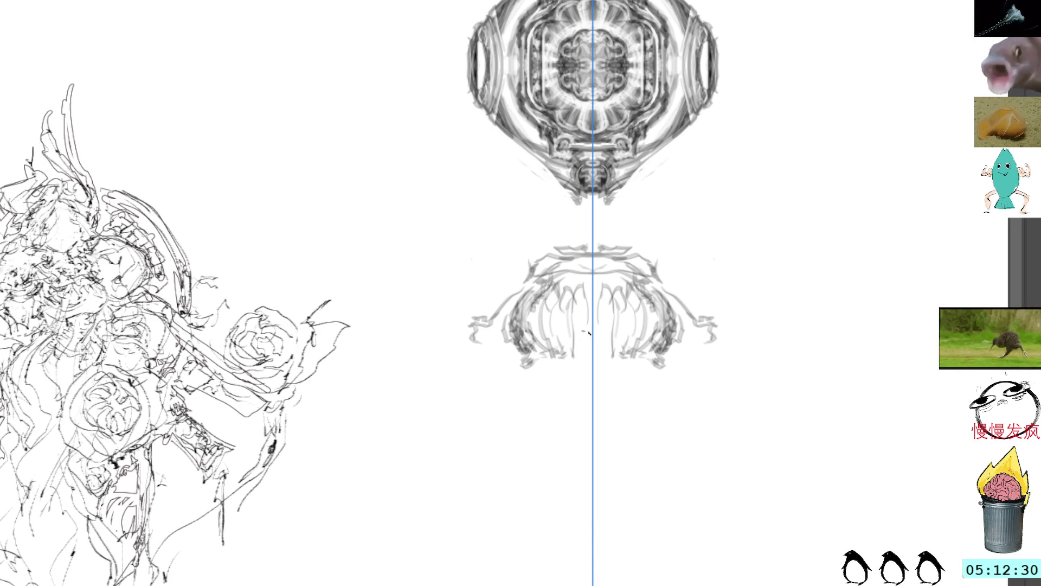
left_click_drag(594, 291, 607, 277)
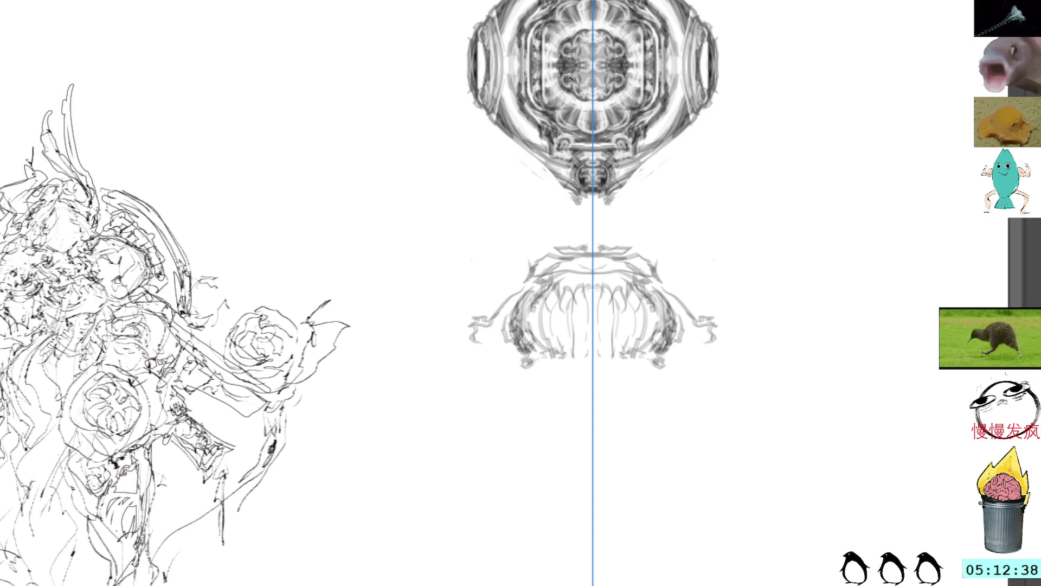
left_click_drag(574, 286, 544, 278)
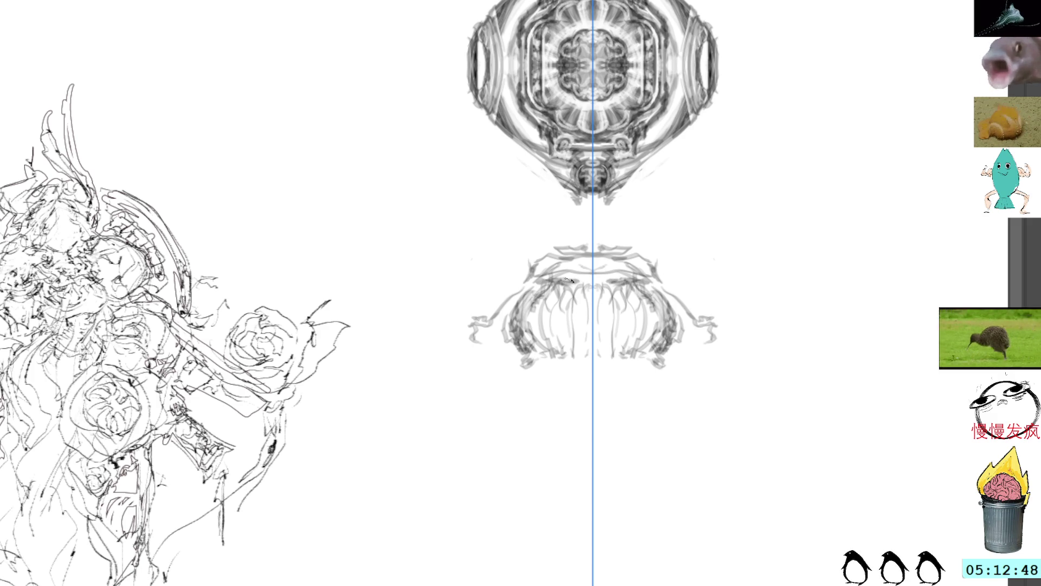
mouse_move(539, 342)
left_mouse_down()
mouse_move(563, 365)
mouse_move(560, 340)
left_mouse_up()
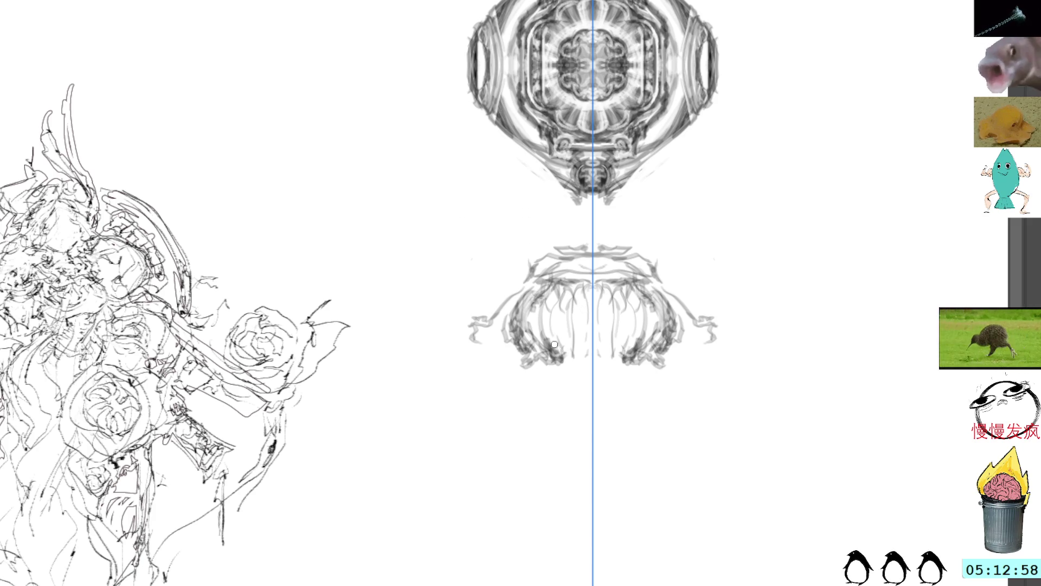
mouse_move(560, 346)
left_mouse_down()
mouse_move(592, 365)
mouse_move(550, 368)
left_mouse_up()
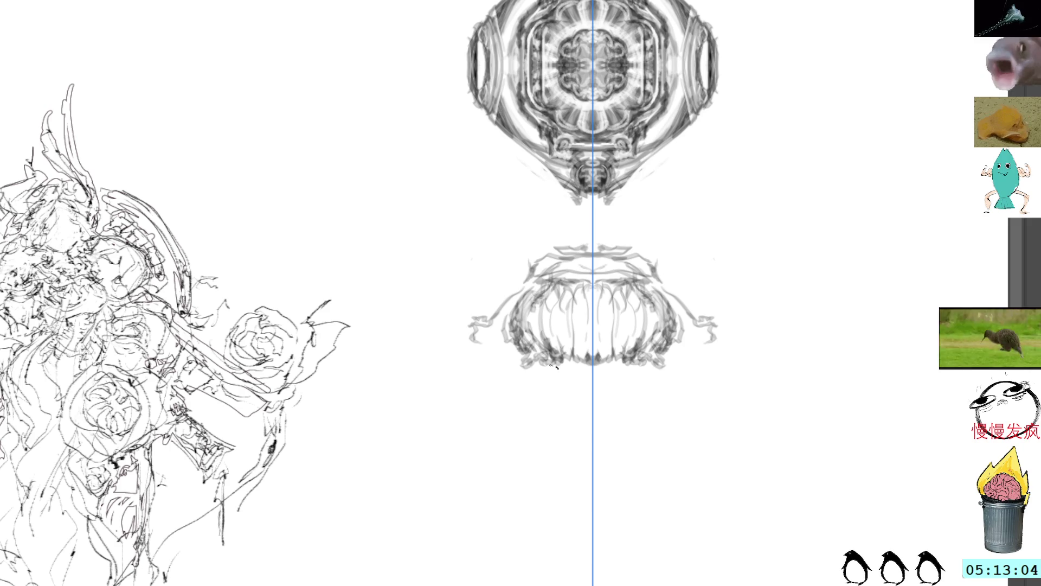
mouse_move(530, 374)
left_mouse_down()
mouse_move(519, 367)
mouse_move(526, 376)
left_mouse_up()
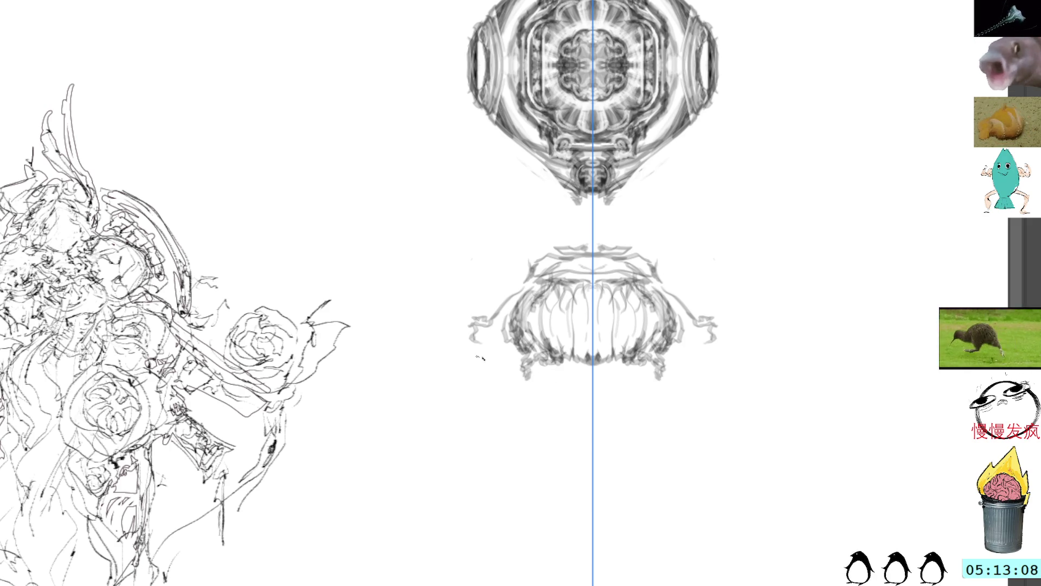
mouse_move(469, 351)
left_mouse_down()
mouse_move(465, 329)
mouse_move(482, 384)
left_mouse_up()
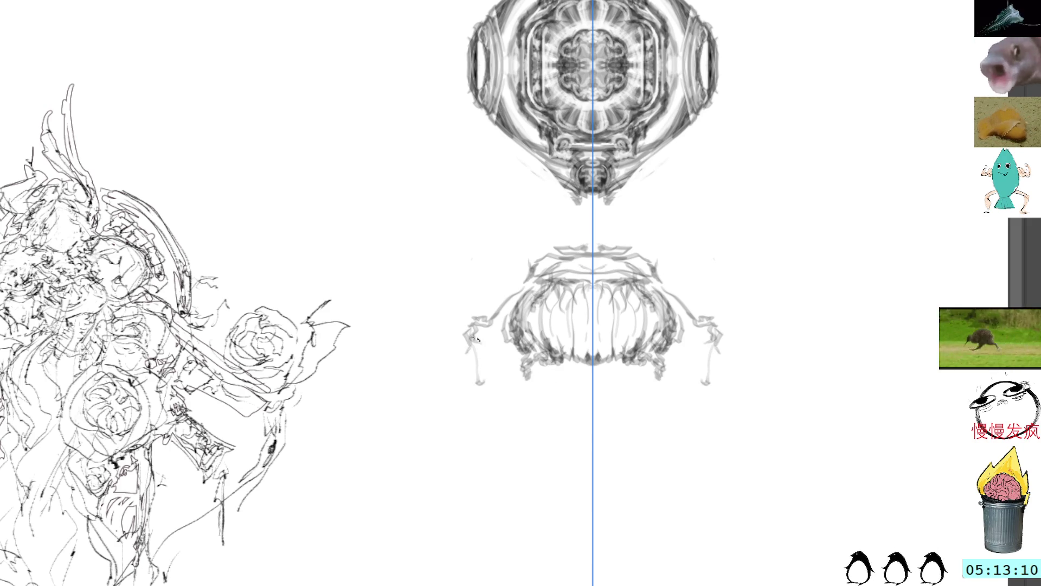
left_click_drag(469, 89, 472, 109)
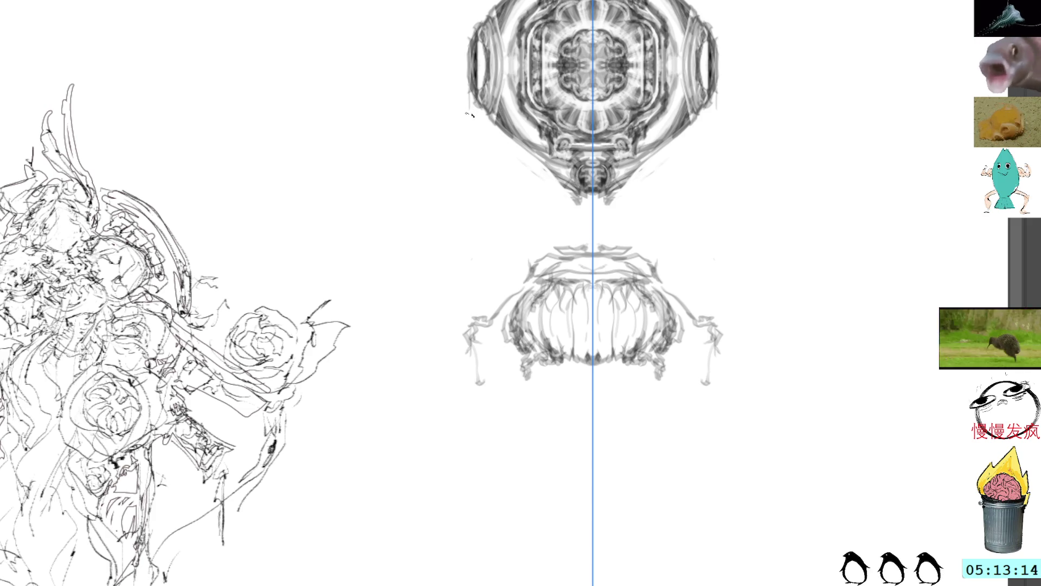
Draw hanging supports from the ornament with legs and feet below the bowl, erasing the faint upper lines
left_click_drag(471, 112, 470, 342)
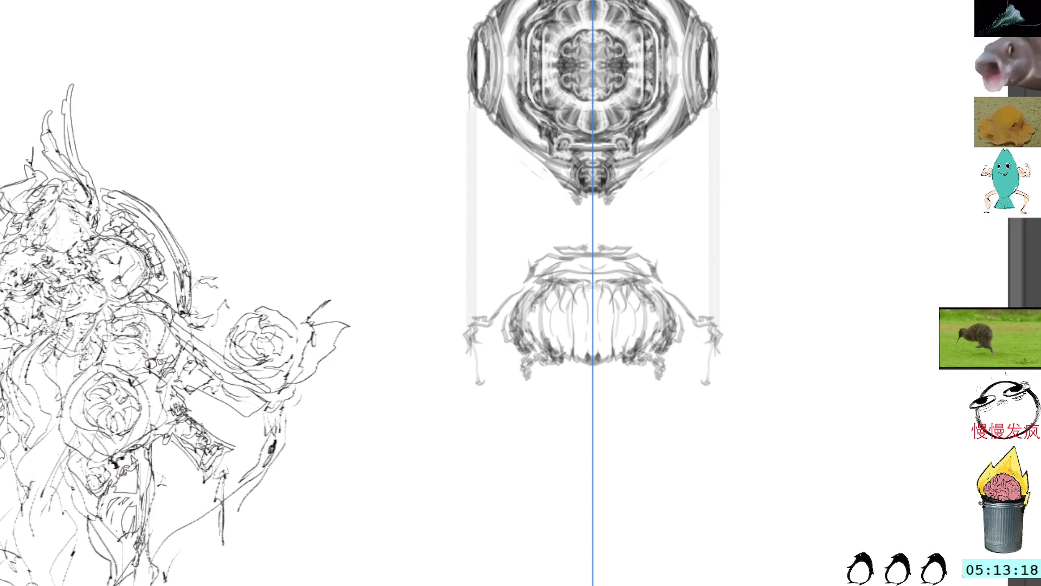
mouse_move(476, 121)
left_mouse_down()
mouse_move(478, 303)
mouse_move(474, 112)
left_mouse_up()
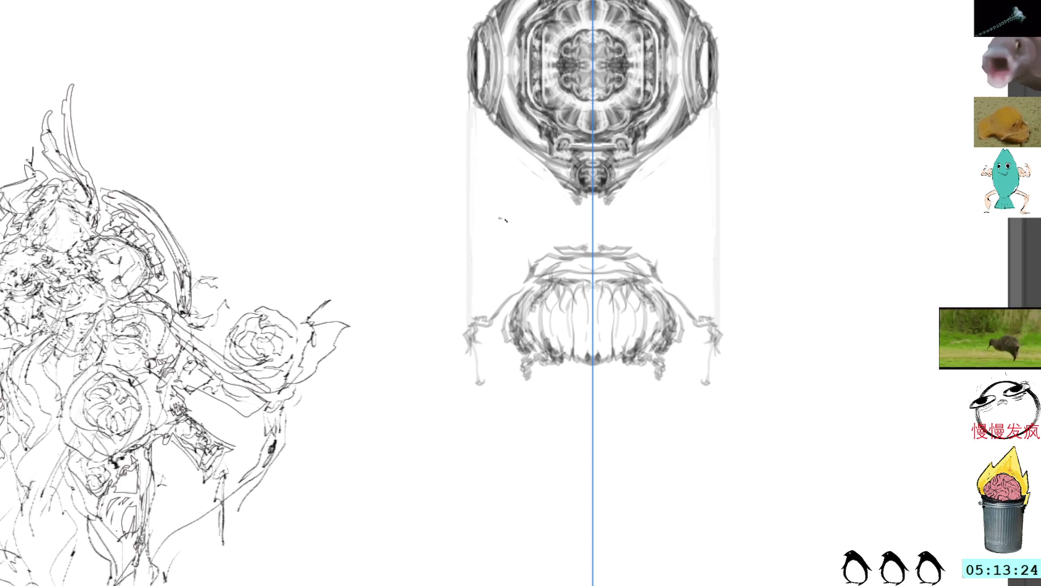
mouse_move(471, 347)
left_mouse_down()
mouse_move(478, 376)
mouse_move(482, 333)
mouse_move(470, 358)
mouse_move(483, 334)
left_mouse_up()
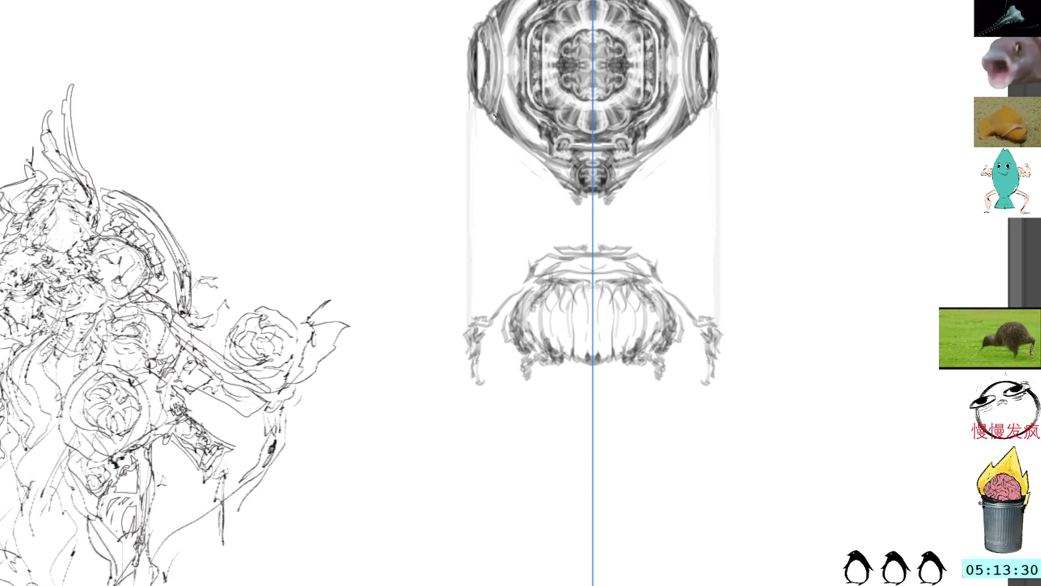
mouse_move(480, 340)
left_mouse_down()
mouse_move(475, 384)
mouse_move(486, 395)
left_mouse_up()
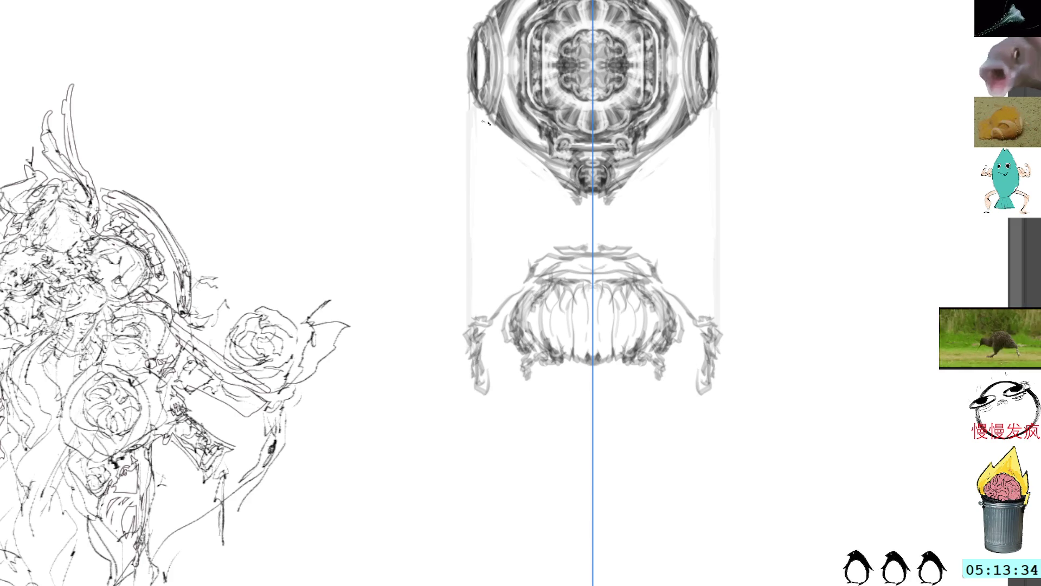
mouse_move(488, 336)
left_mouse_down()
mouse_move(480, 379)
mouse_move(518, 397)
mouse_move(514, 389)
left_mouse_up()
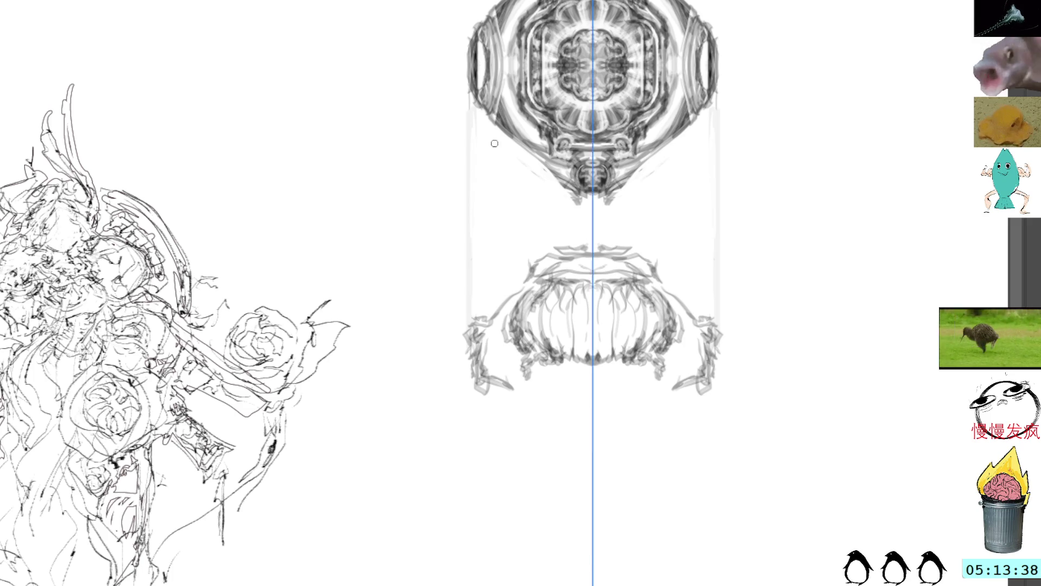
mouse_move(469, 91)
left_mouse_down()
mouse_move(469, 288)
mouse_move(485, 366)
mouse_move(488, 331)
mouse_move(480, 335)
mouse_move(502, 335)
mouse_move(489, 339)
mouse_move(513, 355)
mouse_move(505, 326)
left_mouse_up()
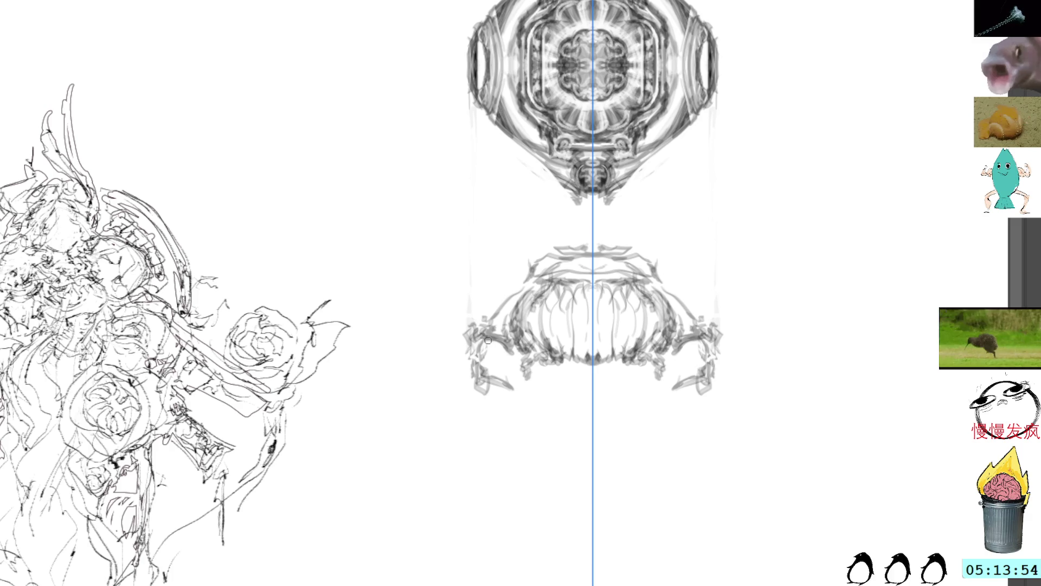
mouse_move(485, 340)
left_mouse_down()
mouse_move(470, 379)
mouse_move(487, 346)
mouse_move(501, 389)
mouse_move(493, 379)
mouse_move(512, 386)
mouse_move(503, 357)
mouse_move(513, 345)
mouse_move(543, 386)
mouse_move(562, 371)
mouse_move(589, 379)
mouse_move(591, 366)
left_mouse_up()
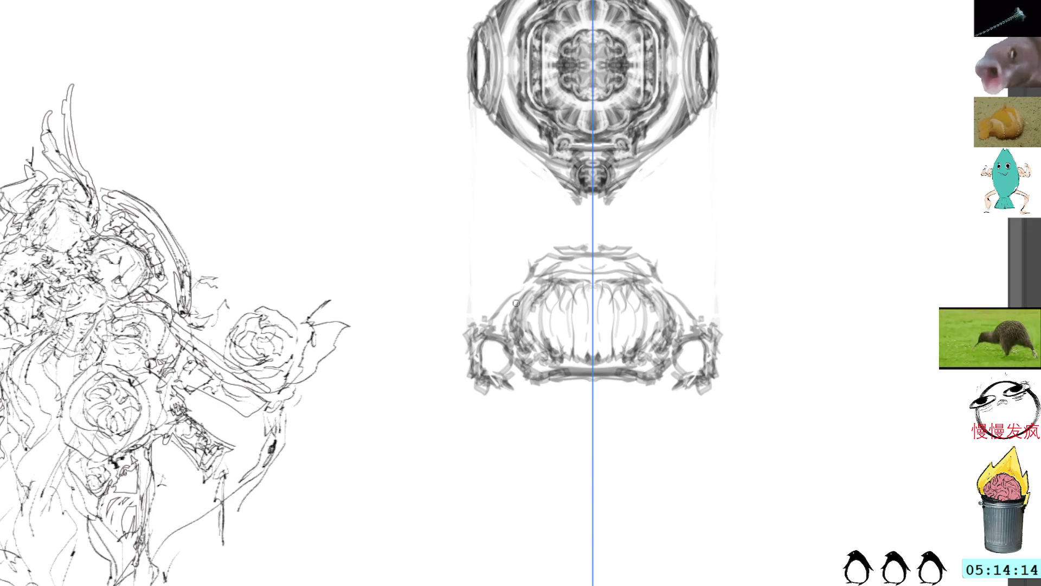
Darken the bowl's top and sketch faint vertical supports linking it to the ornament, then lighten them
mouse_move(520, 295)
left_mouse_down()
mouse_move(563, 259)
mouse_move(586, 264)
mouse_move(575, 258)
left_mouse_up()
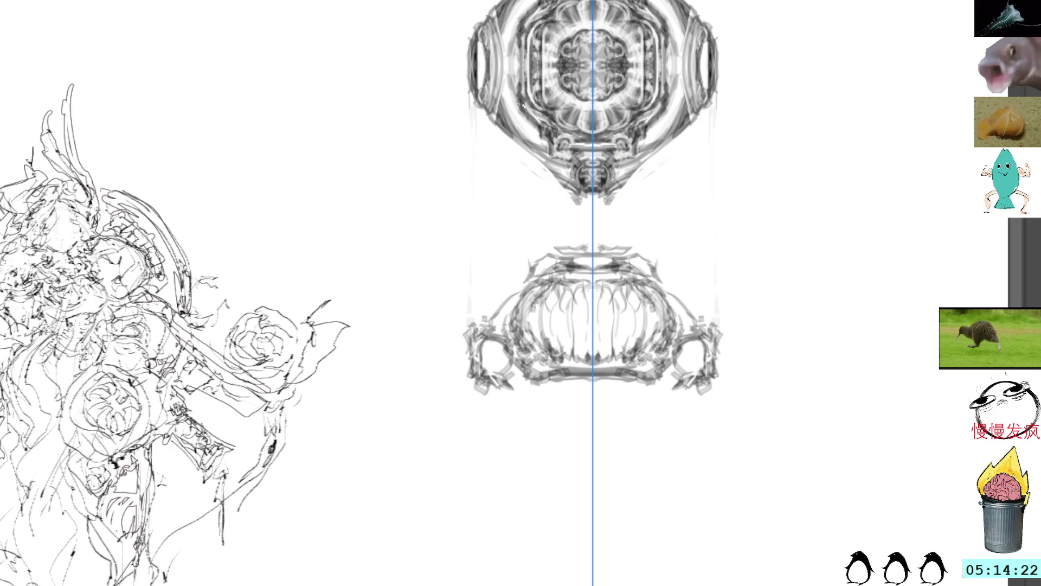
left_click_drag(521, 131, 521, 101)
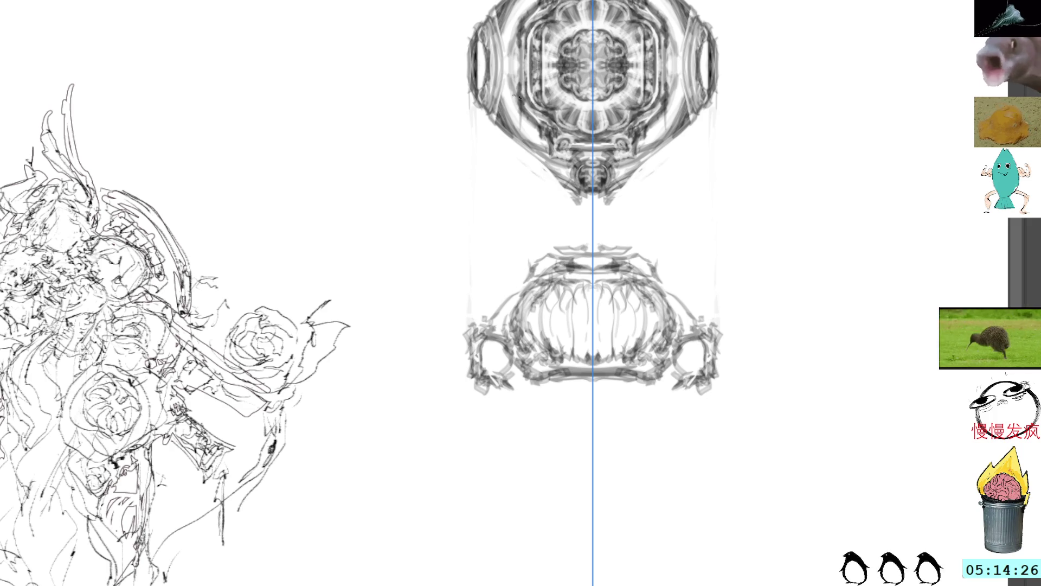
left_click_drag(525, 114, 531, 275)
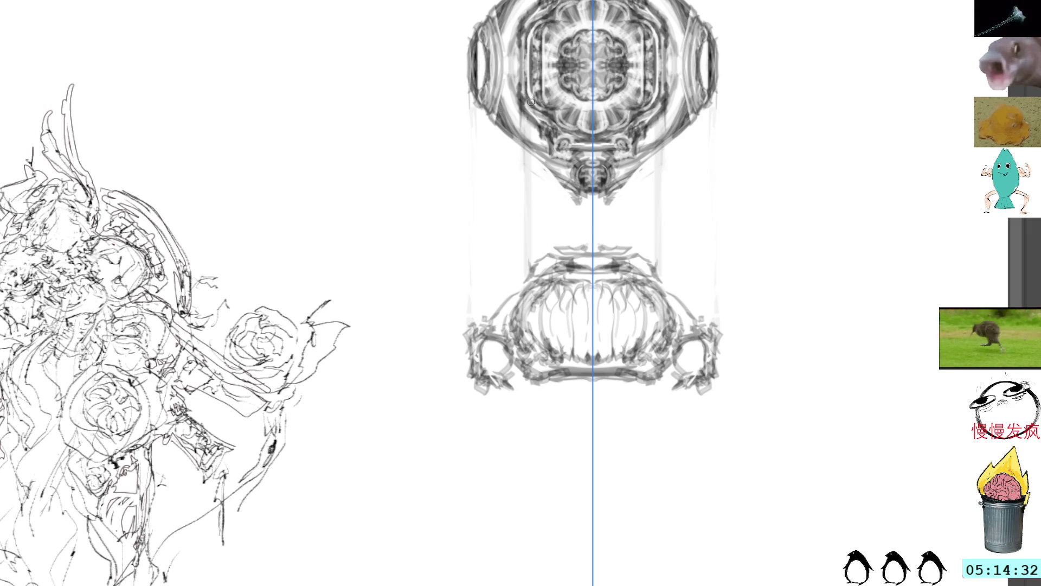
left_click_drag(533, 130, 545, 248)
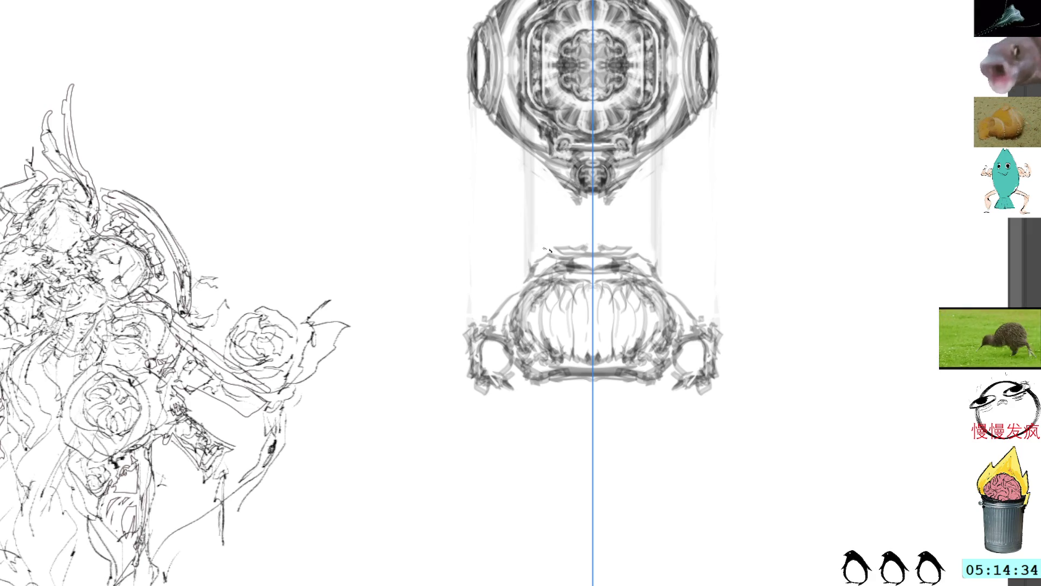
mouse_move(537, 151)
left_mouse_down()
mouse_move(541, 251)
mouse_move(550, 235)
left_mouse_up()
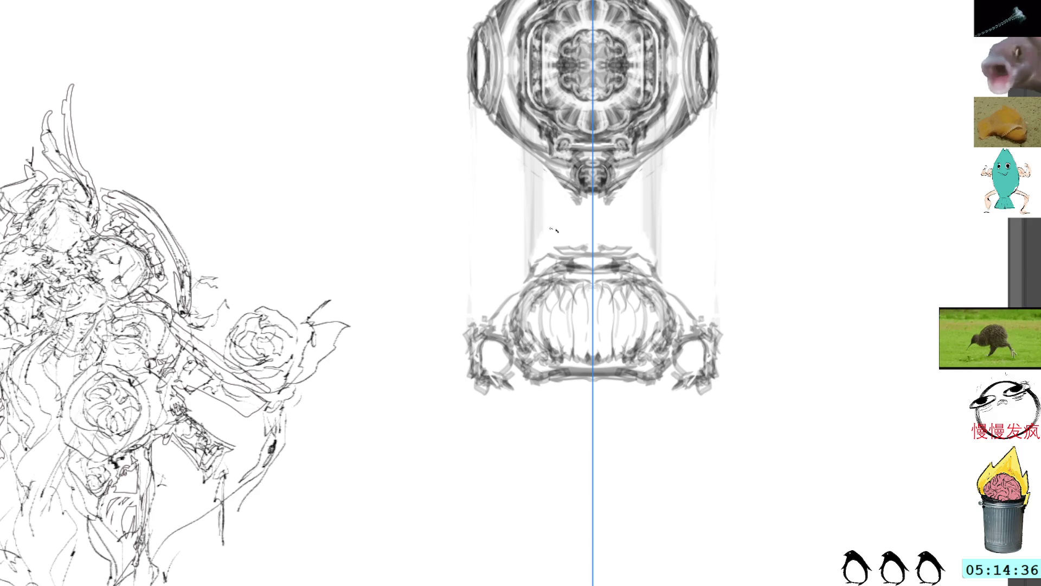
left_click_drag(532, 154, 535, 204)
left_click_drag(534, 162, 535, 254)
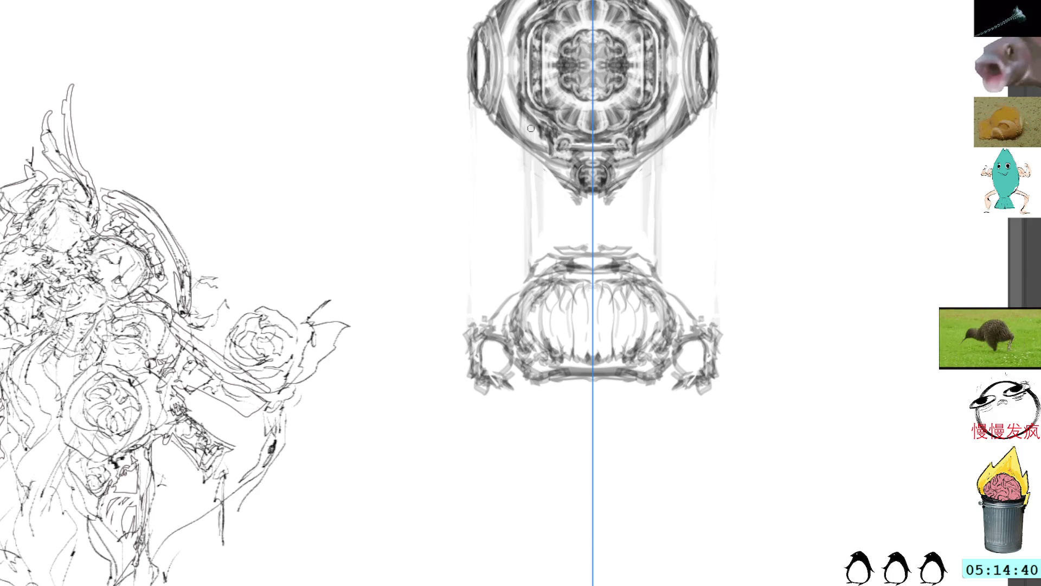
left_click_drag(542, 260, 545, 271)
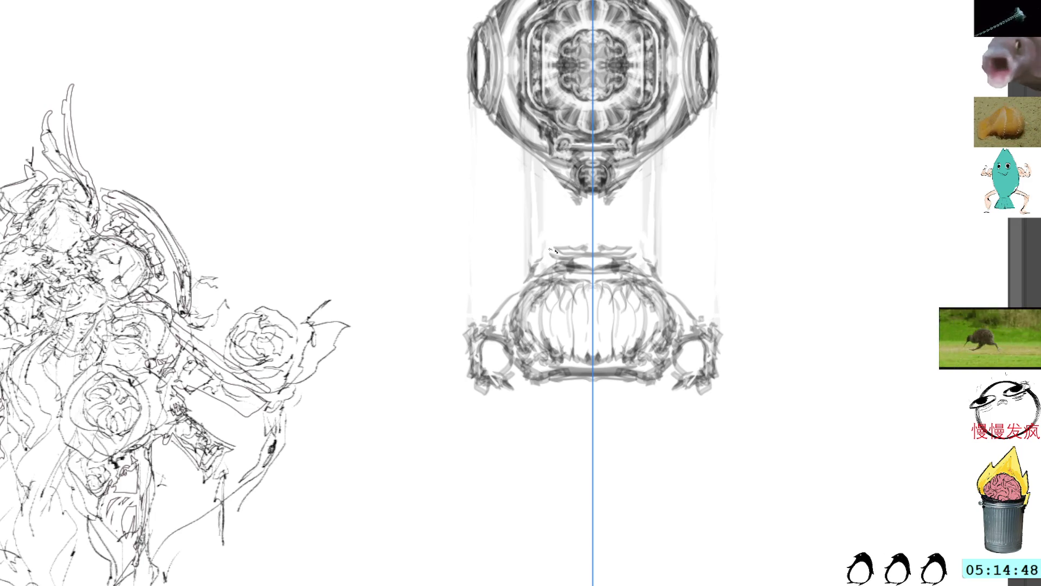
mouse_move(540, 252)
left_mouse_down()
mouse_move(558, 265)
mouse_move(537, 281)
left_mouse_up()
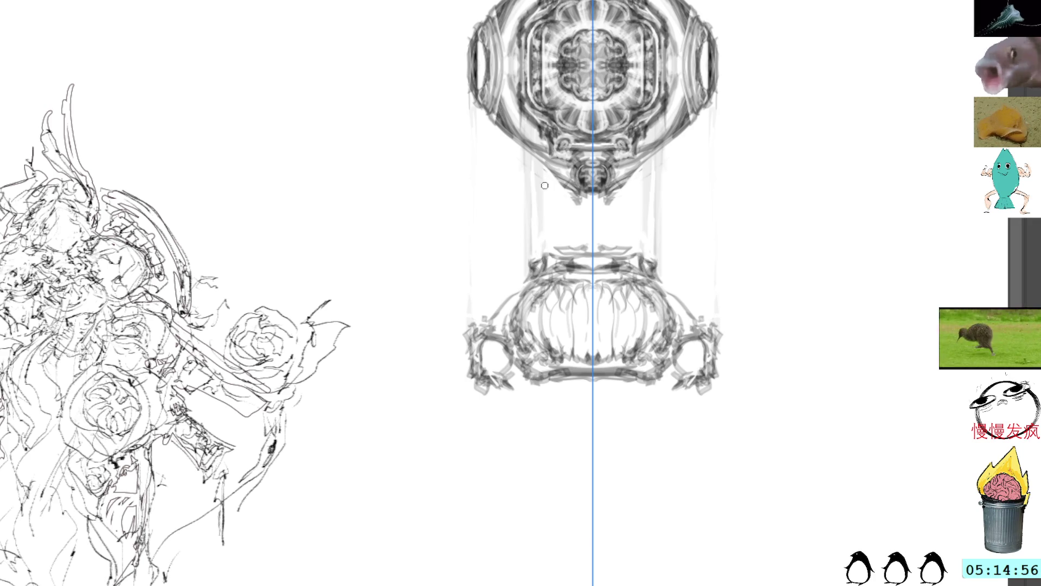
mouse_move(528, 175)
left_mouse_down()
mouse_move(514, 146)
mouse_move(535, 167)
mouse_move(529, 259)
mouse_move(540, 254)
left_mouse_up()
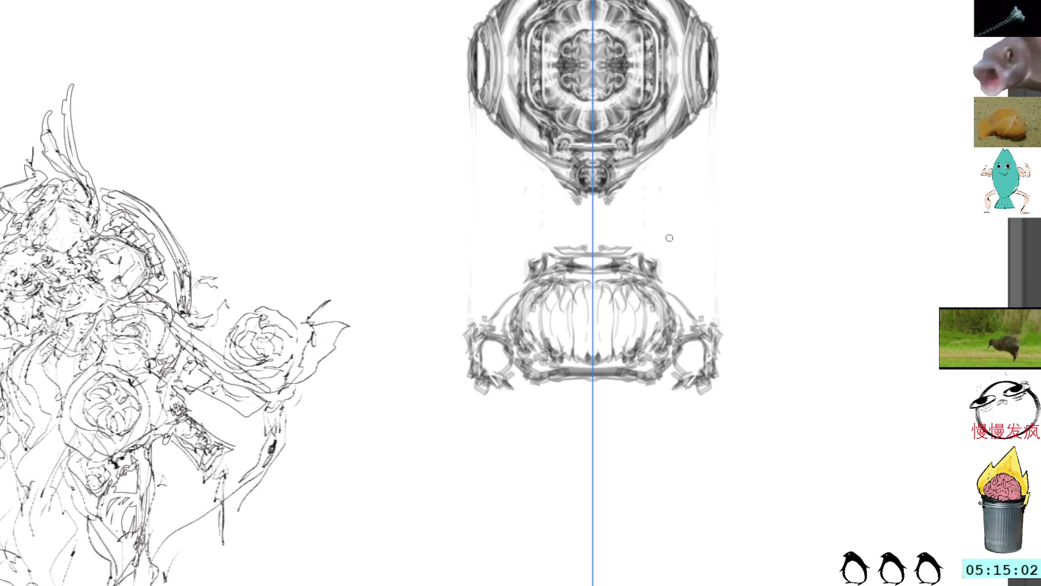
Darken the bowl's bottom edge and paint vertical ribs inside it, undoing one side attempt
left_click_drag(589, 246, 579, 248)
mouse_move(525, 384)
left_mouse_down()
mouse_move(555, 382)
mouse_move(552, 370)
mouse_move(544, 381)
mouse_move(561, 366)
mouse_move(551, 338)
left_mouse_up()
left_click_drag(547, 303, 537, 340)
mouse_move(550, 301)
left_mouse_down()
mouse_move(540, 337)
mouse_move(547, 350)
mouse_move(561, 302)
mouse_move(563, 354)
mouse_move(575, 360)
mouse_move(567, 306)
mouse_move(599, 302)
mouse_move(594, 295)
mouse_move(589, 362)
mouse_move(578, 360)
left_mouse_up()
key("ctrl+z")
key("ctrl+z")
key("ctrl+z")
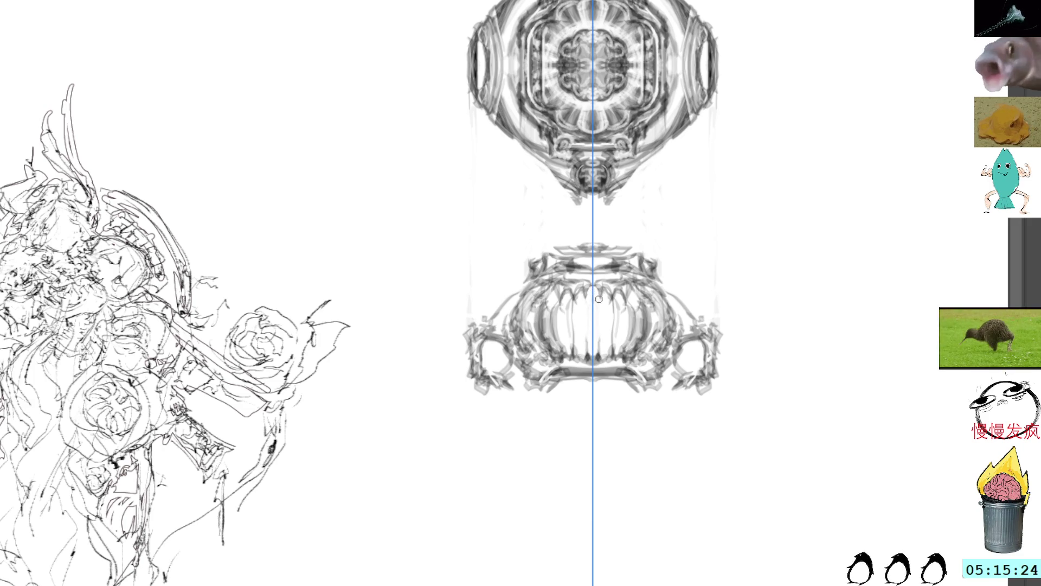
mouse_move(596, 290)
left_mouse_down()
mouse_move(597, 355)
mouse_move(587, 314)
mouse_move(575, 354)
left_mouse_up()
mouse_move(571, 296)
left_mouse_down()
mouse_move(573, 354)
mouse_move(584, 365)
left_mouse_up()
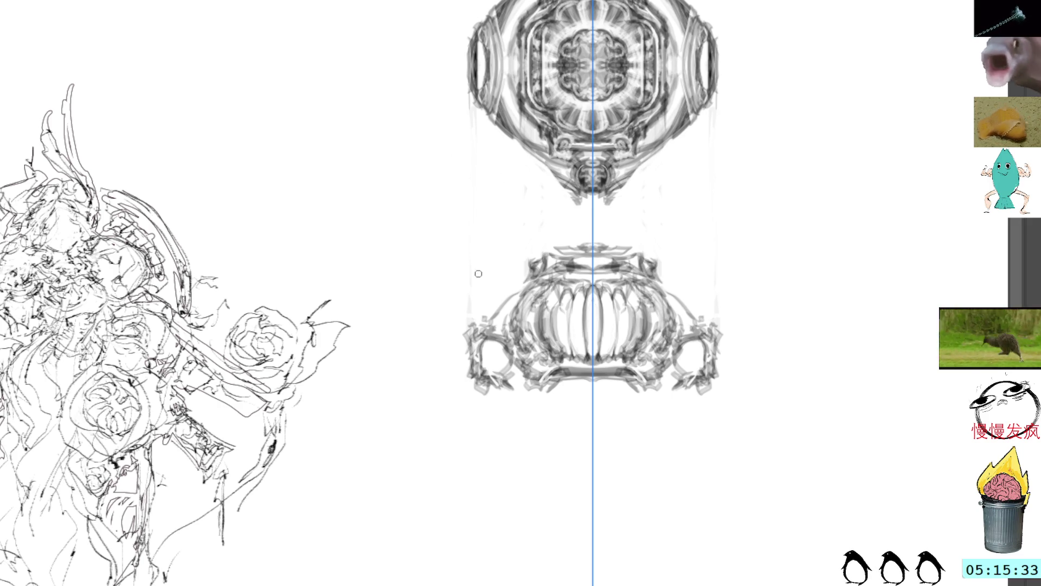
Add strokes under the bowl's side loops, undo three, and redraw curved detail beneath them
left_click_drag(503, 361, 521, 400)
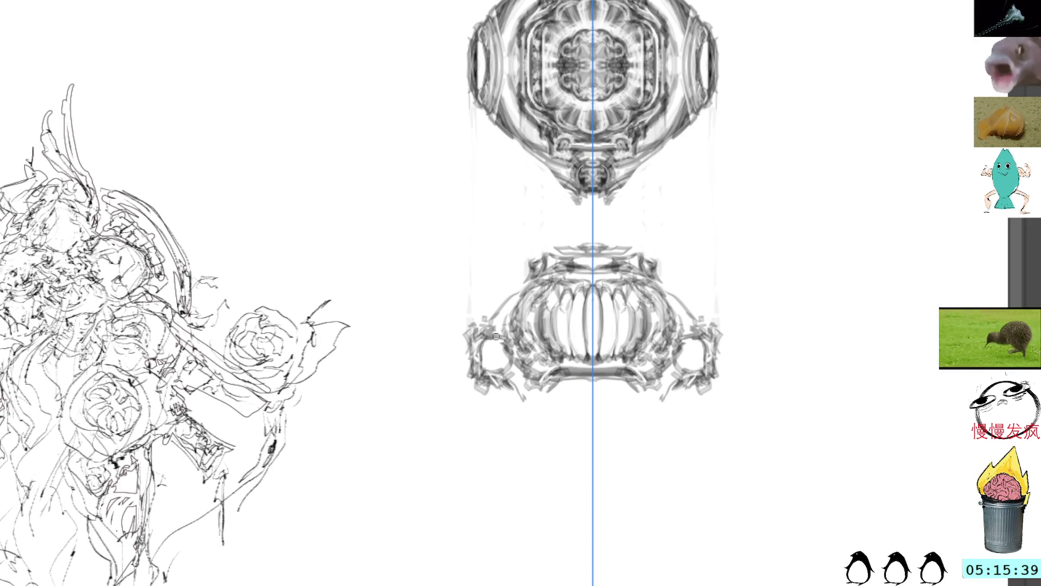
left_click_drag(492, 340, 503, 375)
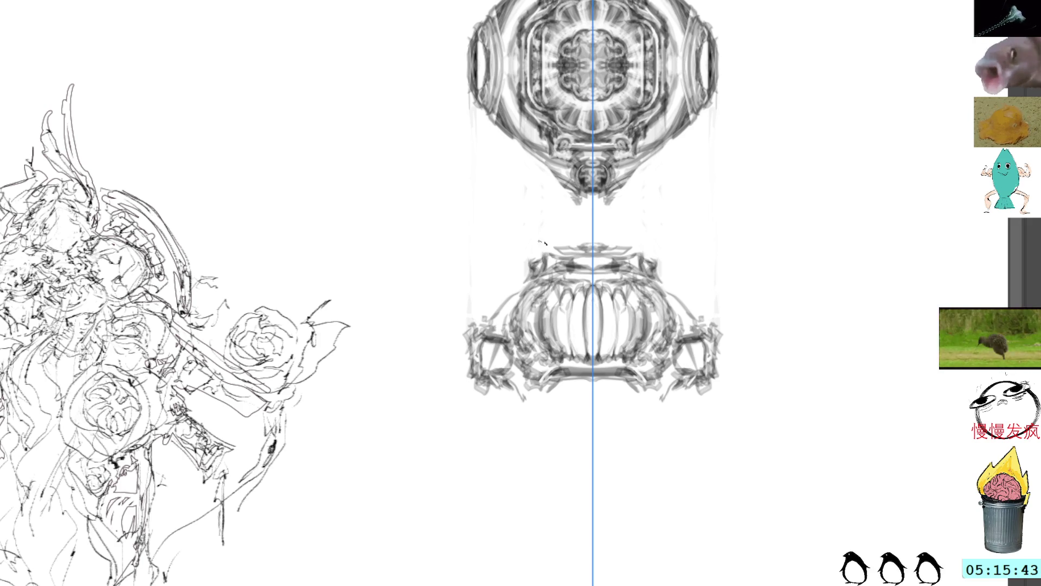
key("ctrl+z")
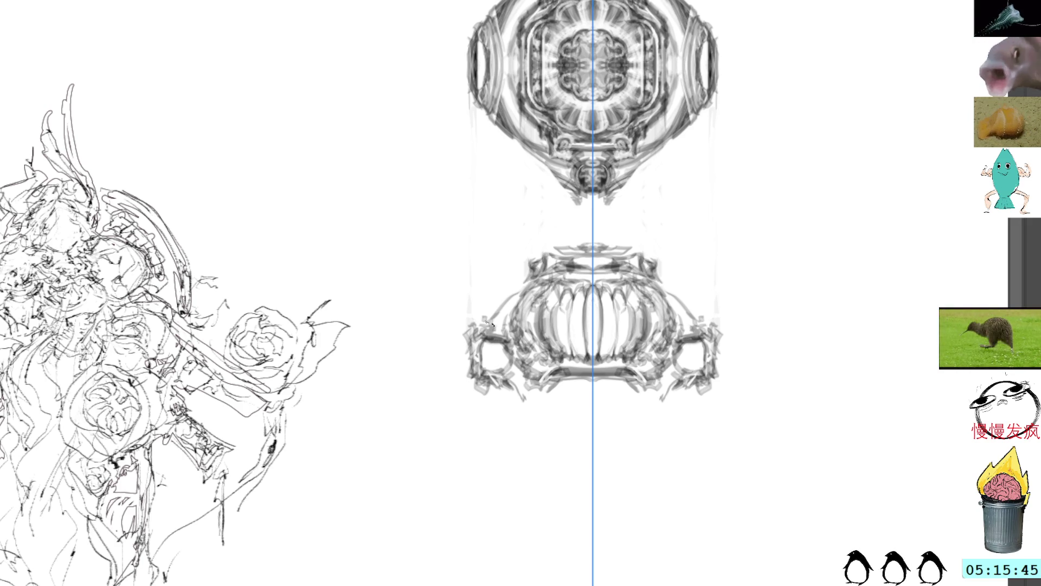
key("ctrl+z")
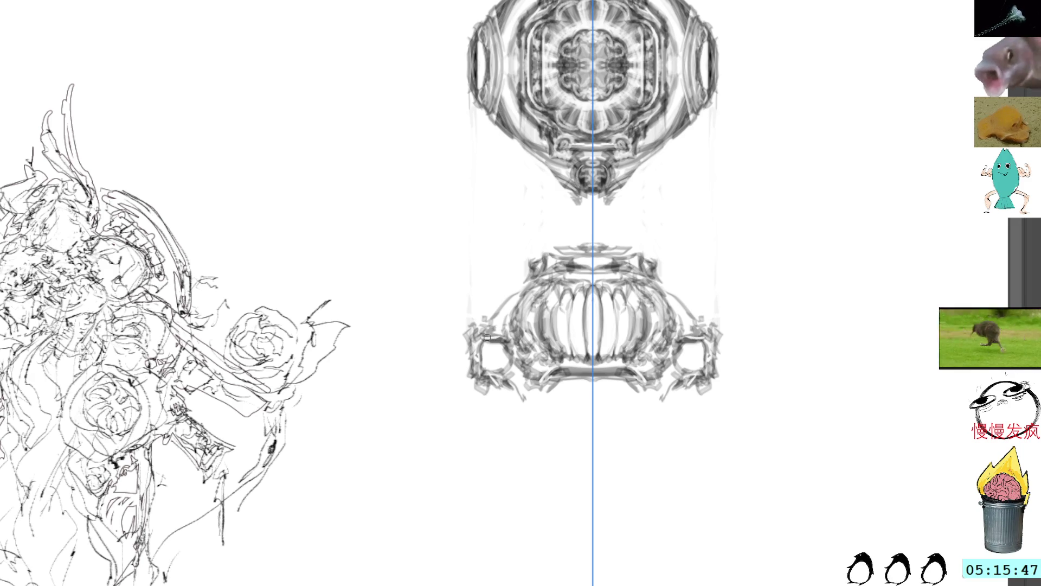
key("ctrl+z")
key("ctrl+z")
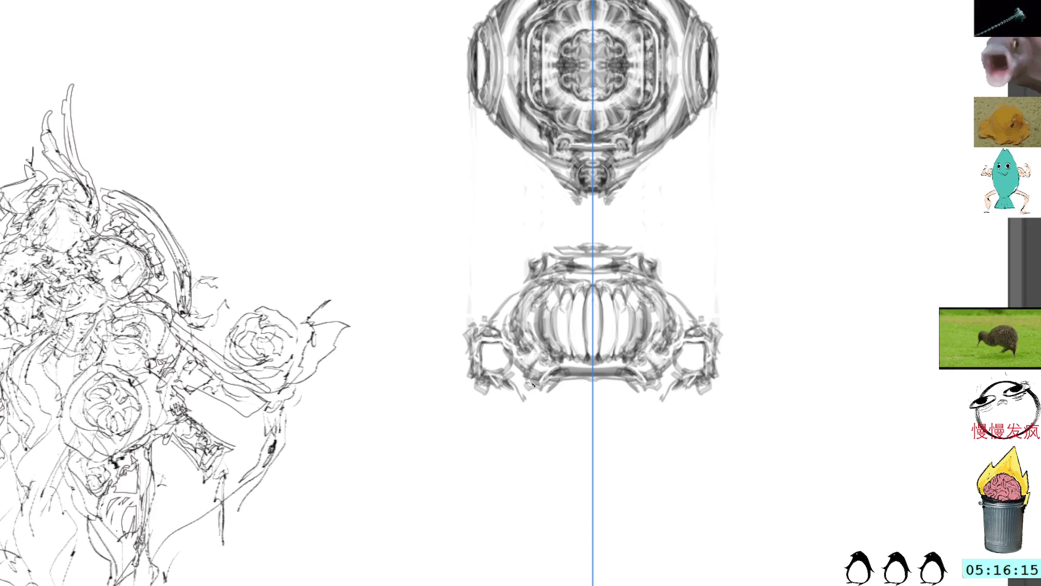
mouse_move(507, 393)
left_mouse_down()
mouse_move(547, 413)
mouse_move(519, 409)
mouse_move(559, 416)
mouse_move(556, 436)
mouse_move(558, 421)
left_mouse_up()
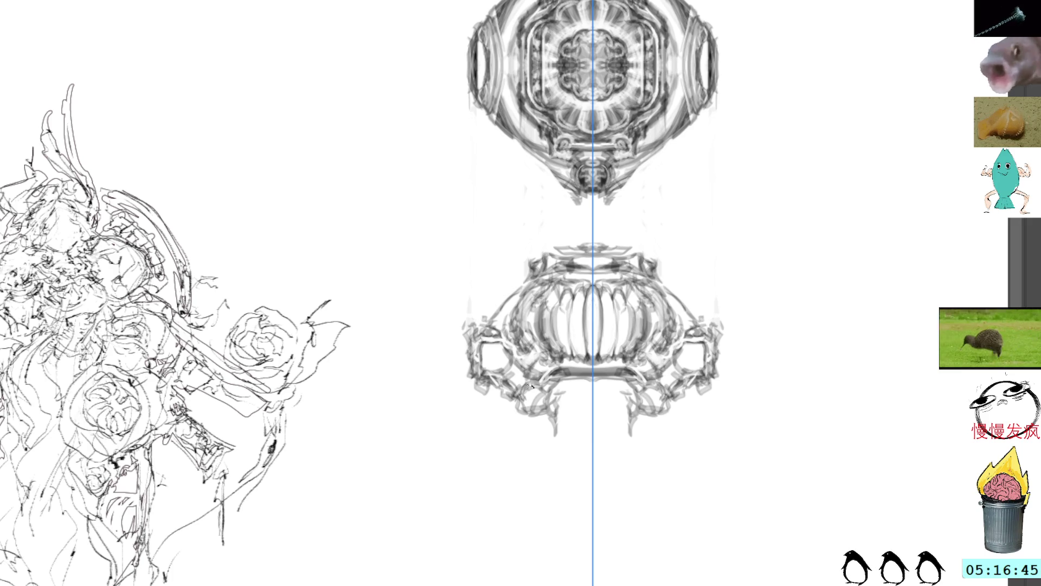
Sketch a hanging leg beneath the bowl, add dark marks inside its lower part (undoing once), then reinforce both legs
mouse_move(532, 405)
left_mouse_down()
mouse_move(504, 411)
mouse_move(558, 449)
mouse_move(561, 437)
left_mouse_up()
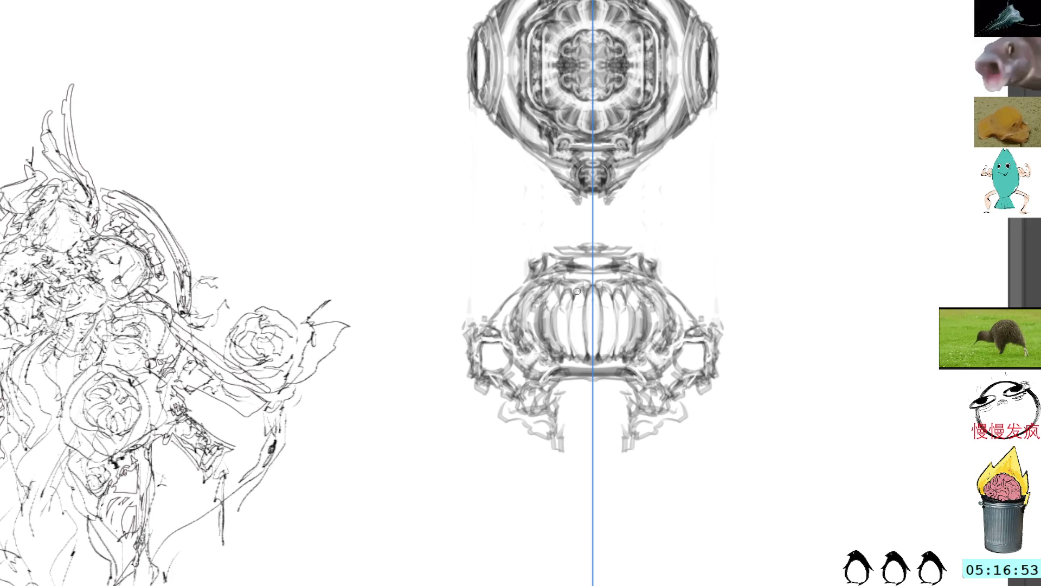
left_click_drag(562, 289, 561, 353)
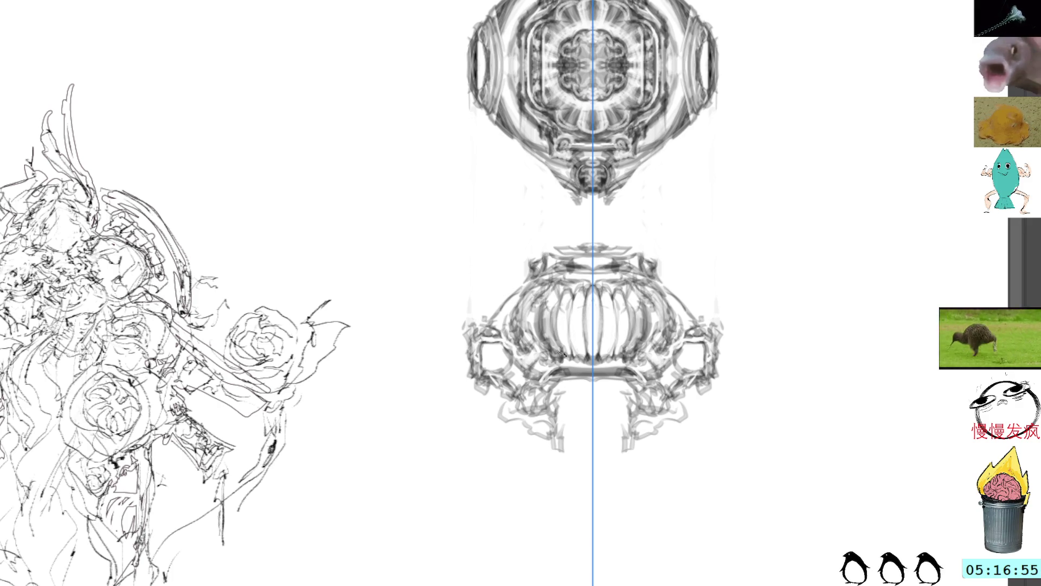
left_click_drag(557, 293, 548, 346)
key("ctrl+z")
key("ctrl+z")
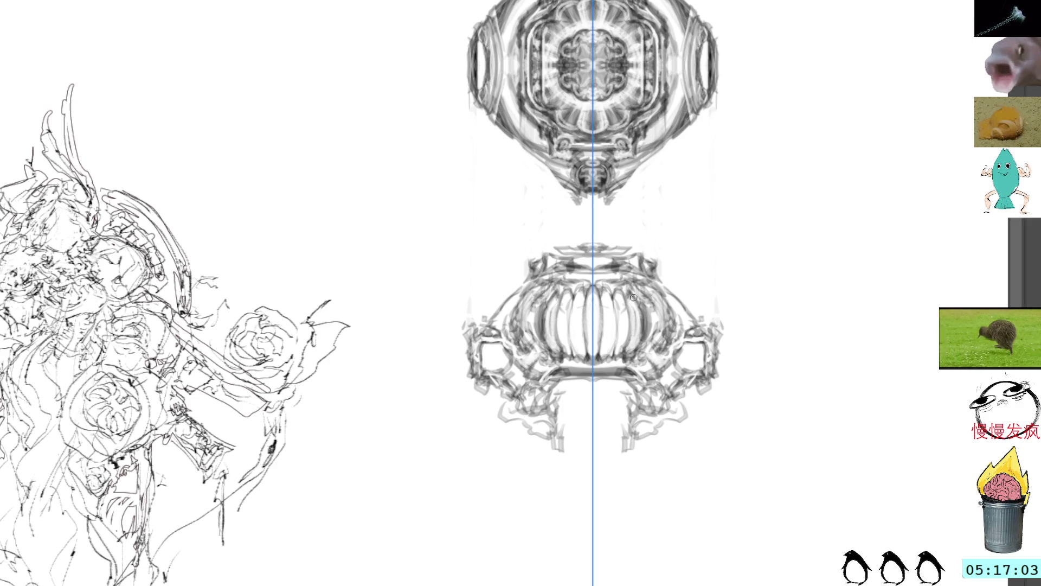
left_click_drag(630, 291, 626, 300)
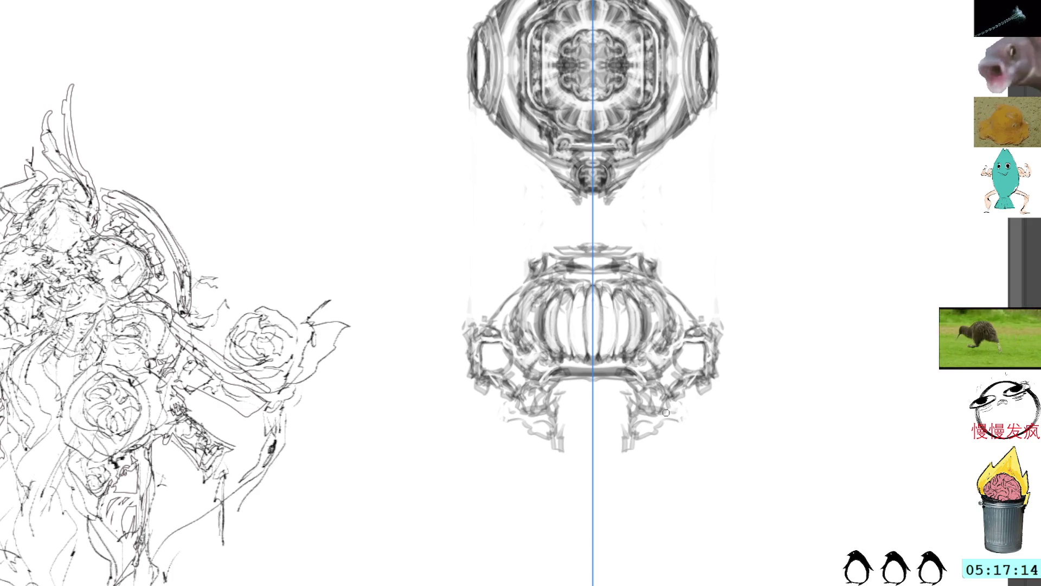
mouse_move(564, 419)
left_mouse_down()
mouse_move(557, 435)
mouse_move(626, 417)
left_mouse_up()
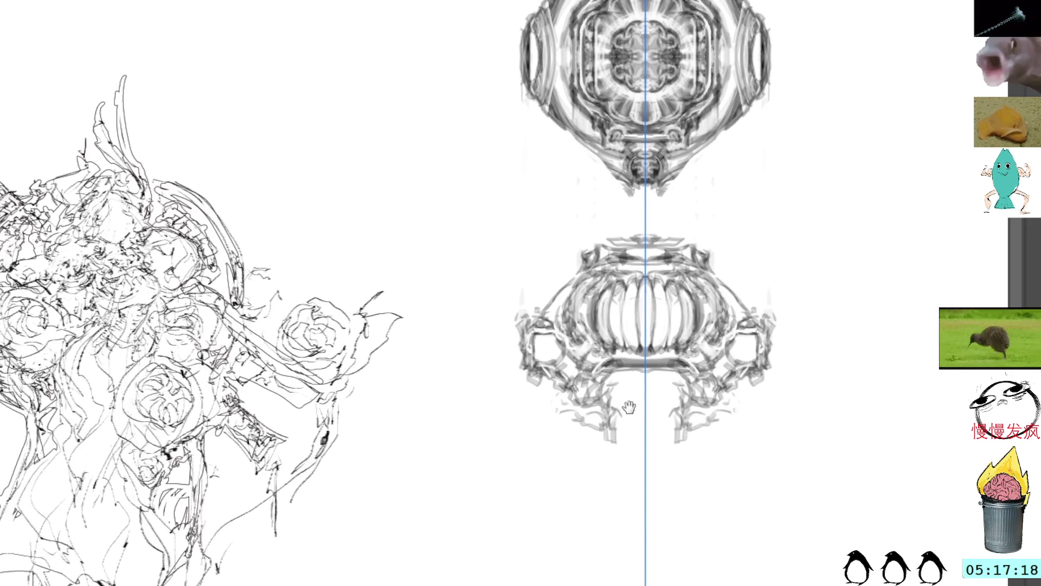
Add small strokes near the hanging legs and a short mirrored stroke trailing below the bowl
mouse_move(557, 396)
left_mouse_down()
mouse_move(562, 412)
mouse_move(552, 407)
mouse_move(592, 439)
mouse_move(589, 425)
mouse_move(600, 418)
mouse_move(598, 431)
mouse_move(605, 417)
mouse_move(595, 417)
mouse_move(611, 405)
mouse_move(613, 413)
mouse_move(604, 382)
left_mouse_up()
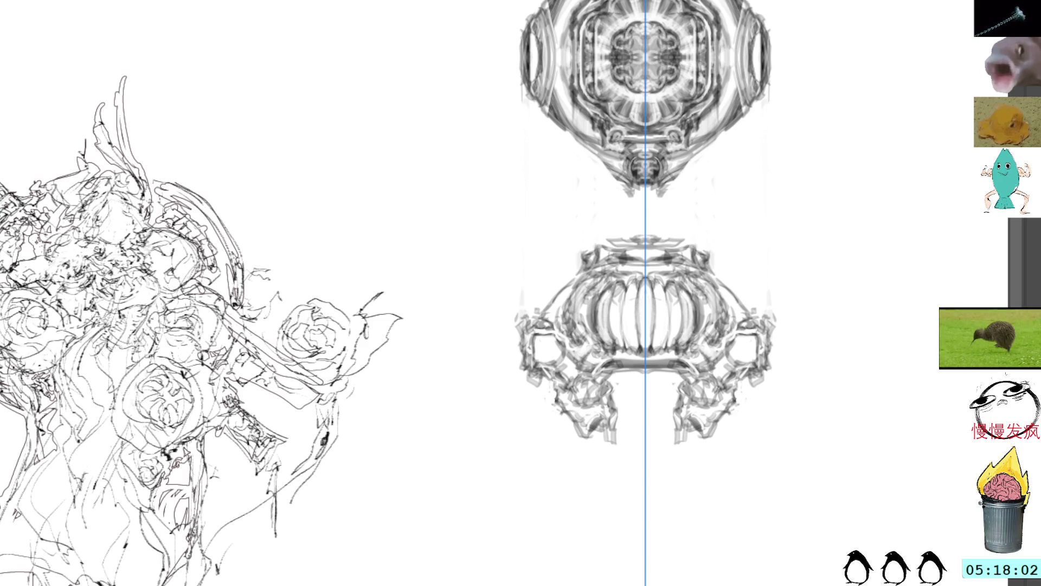
left_click_drag(756, 351, 729, 329)
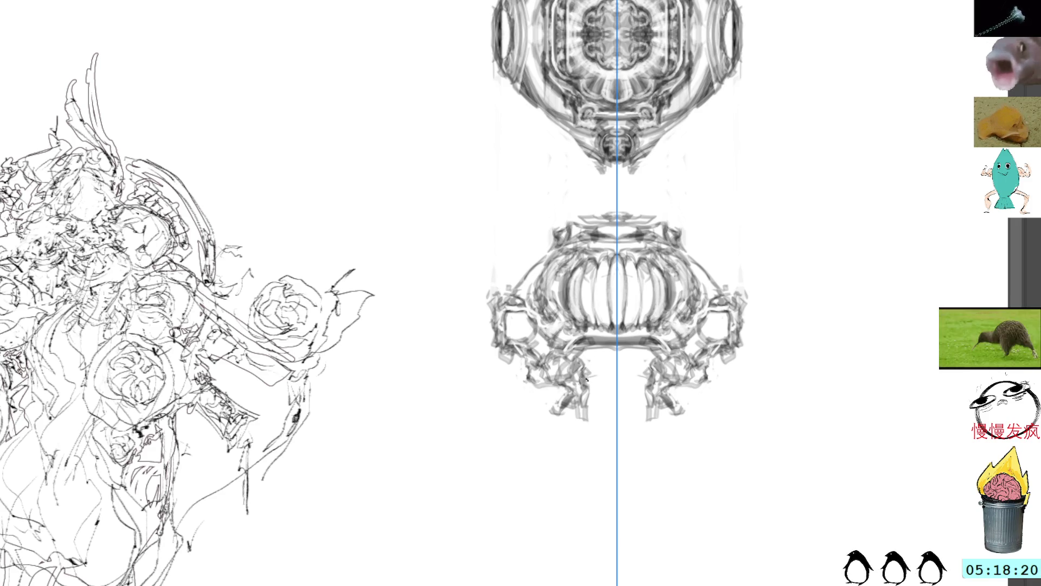
mouse_move(594, 366)
left_mouse_down()
mouse_move(603, 408)
mouse_move(595, 453)
left_mouse_up()
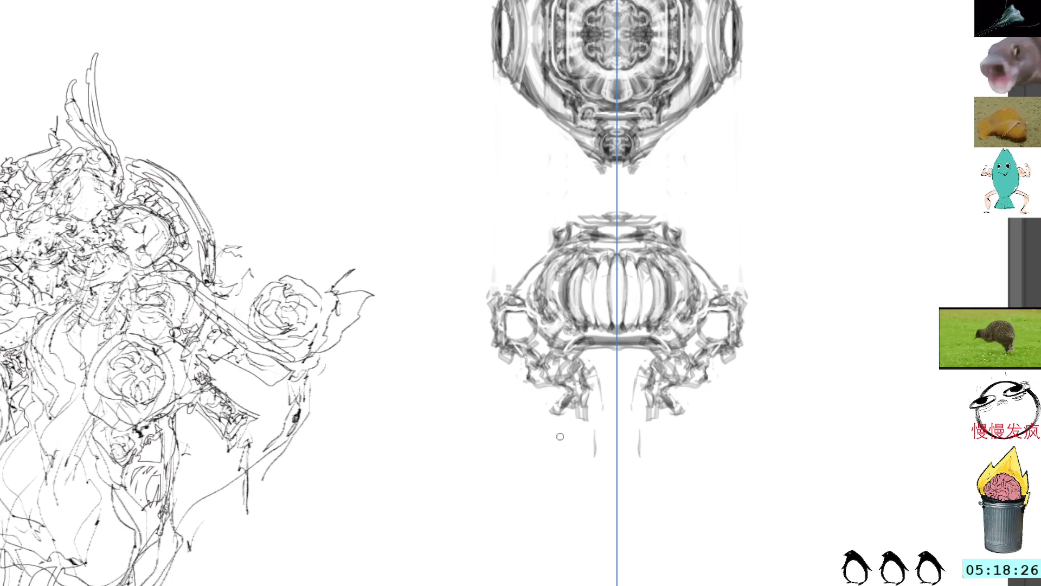
Draw mirrored leg strokes beneath the bowl, undo one and redo them lighter
mouse_move(561, 420)
left_mouse_down()
mouse_move(542, 459)
mouse_move(566, 461)
left_mouse_up()
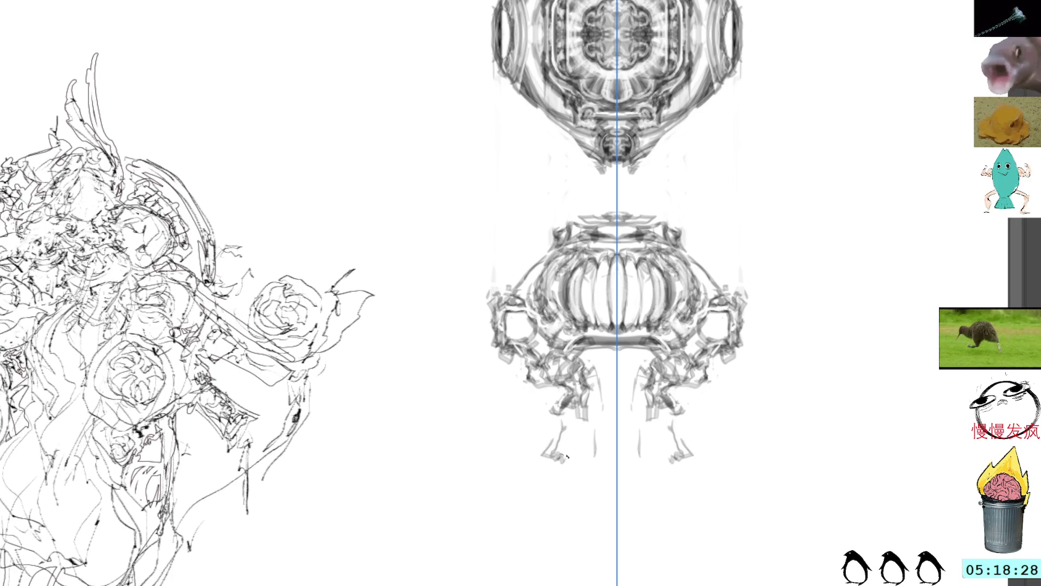
mouse_move(560, 419)
left_mouse_down()
mouse_move(549, 440)
mouse_move(566, 459)
mouse_move(585, 456)
mouse_move(570, 415)
mouse_move(598, 459)
mouse_move(581, 473)
mouse_move(550, 453)
mouse_move(578, 446)
mouse_move(554, 431)
mouse_move(569, 422)
mouse_move(553, 426)
mouse_move(548, 446)
mouse_move(564, 453)
mouse_move(588, 432)
mouse_move(582, 411)
mouse_move(585, 433)
left_mouse_up()
key("ctrl+z")
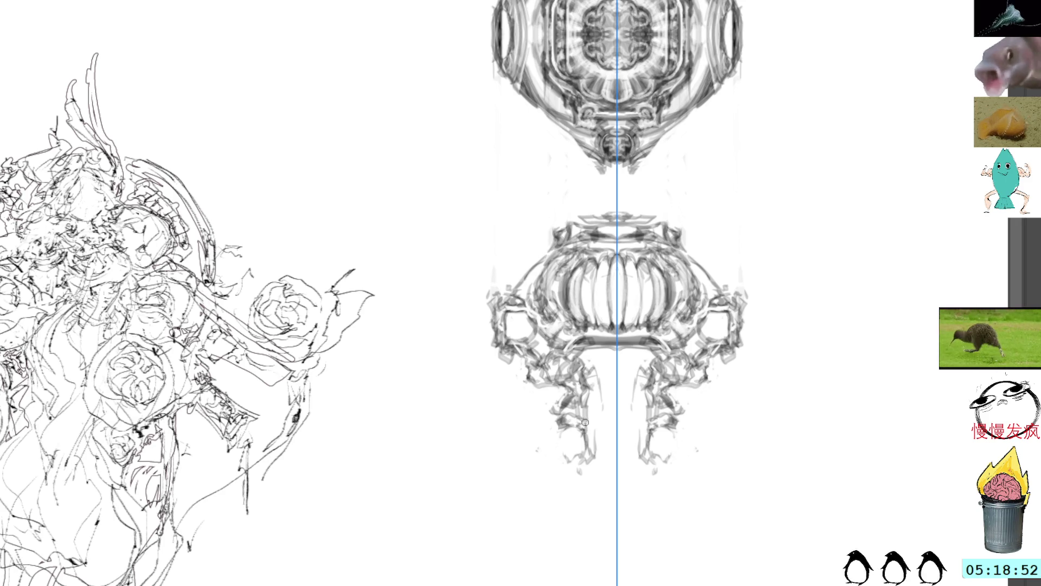
mouse_move(579, 419)
left_mouse_down()
mouse_move(592, 469)
mouse_move(583, 449)
mouse_move(561, 447)
mouse_move(572, 467)
left_mouse_up()
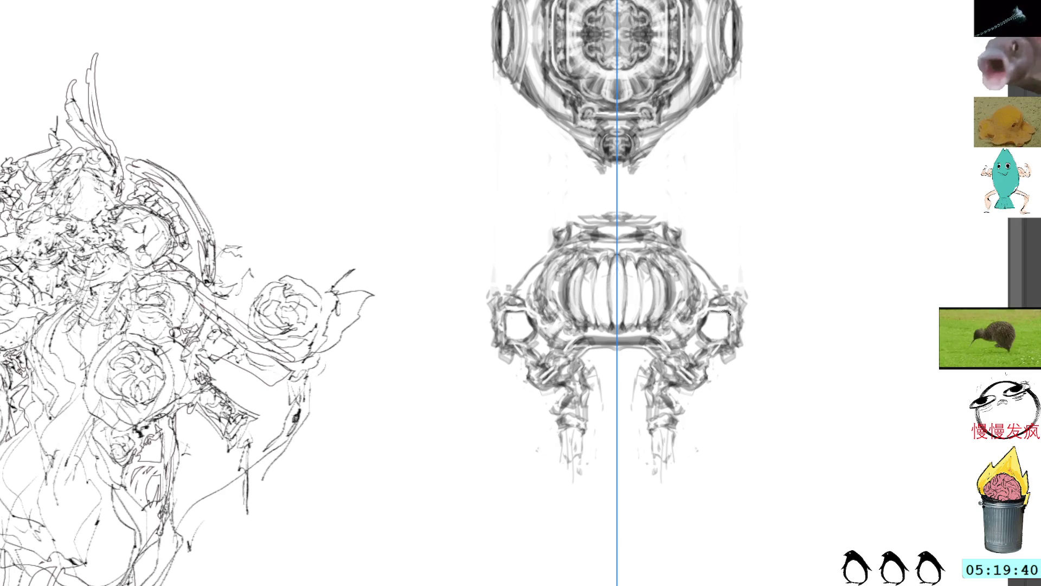
Add mirrored dark detail strokes to the bowl's sides and top crest, redoing one undone stroke
left_click_drag(726, 314, 732, 320)
mouse_move(719, 285)
left_mouse_down()
mouse_move(708, 269)
mouse_move(724, 294)
mouse_move(693, 256)
mouse_move(736, 298)
left_mouse_up()
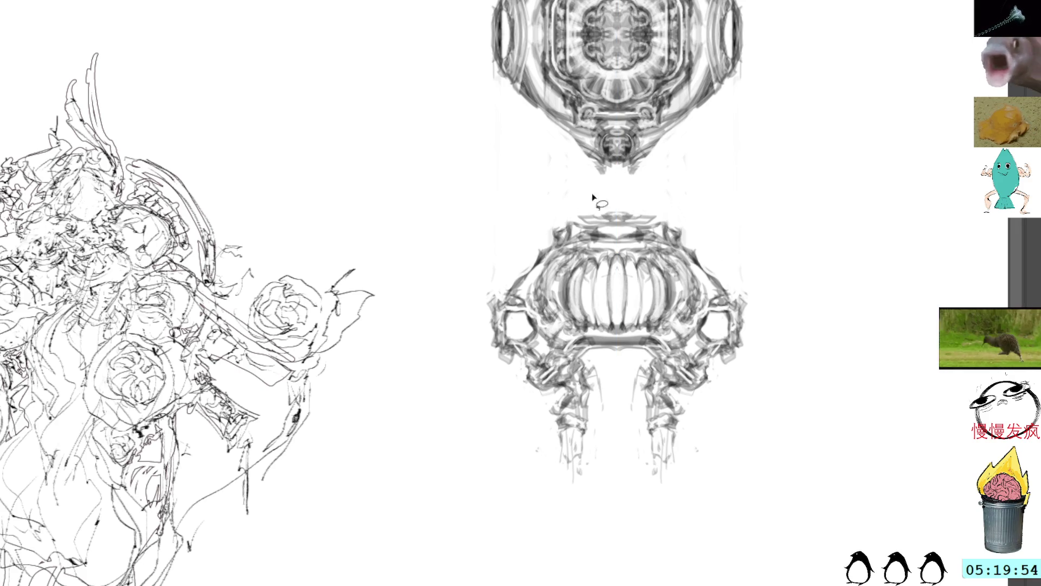
mouse_move(579, 219)
left_mouse_down()
mouse_move(612, 228)
mouse_move(596, 229)
left_mouse_up()
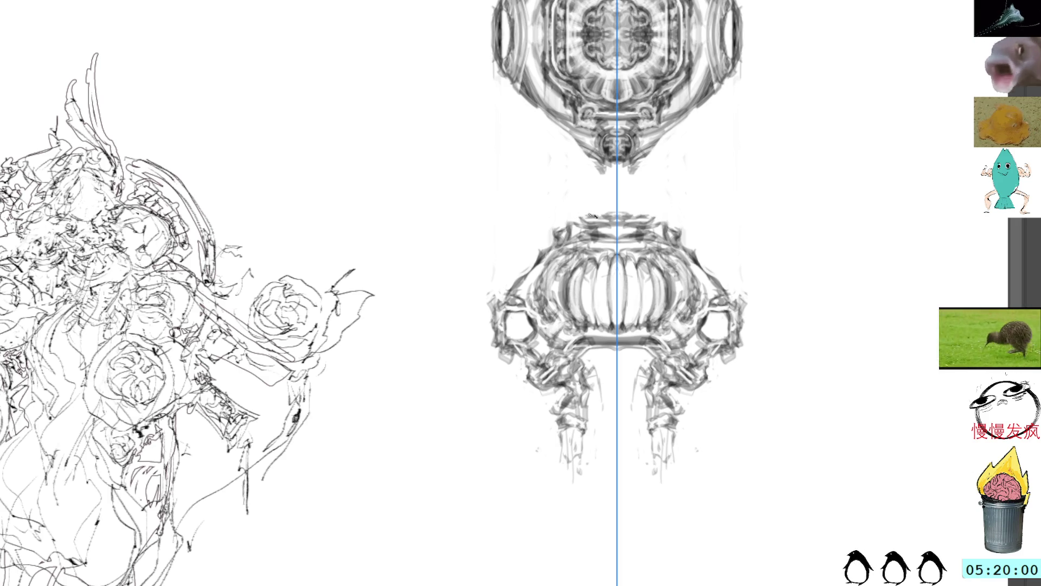
left_click_drag(594, 213, 613, 220)
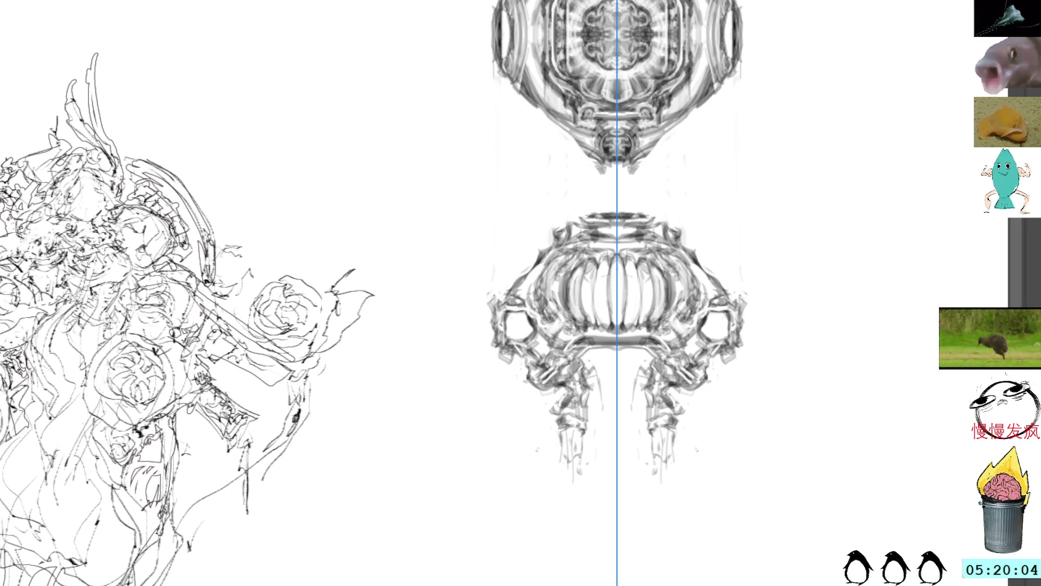
key("ctrl+z")
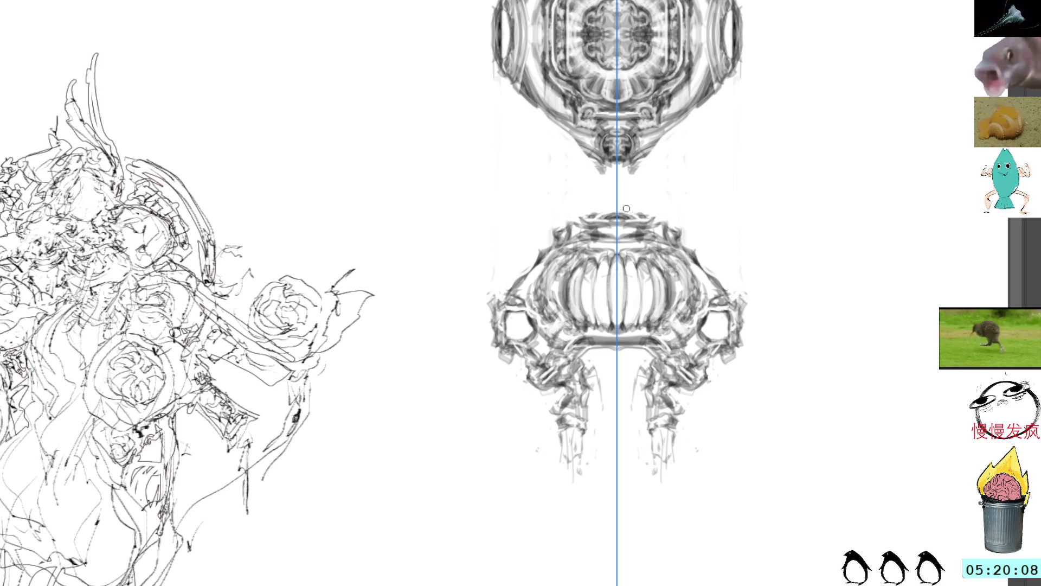
left_click_drag(627, 215, 640, 217)
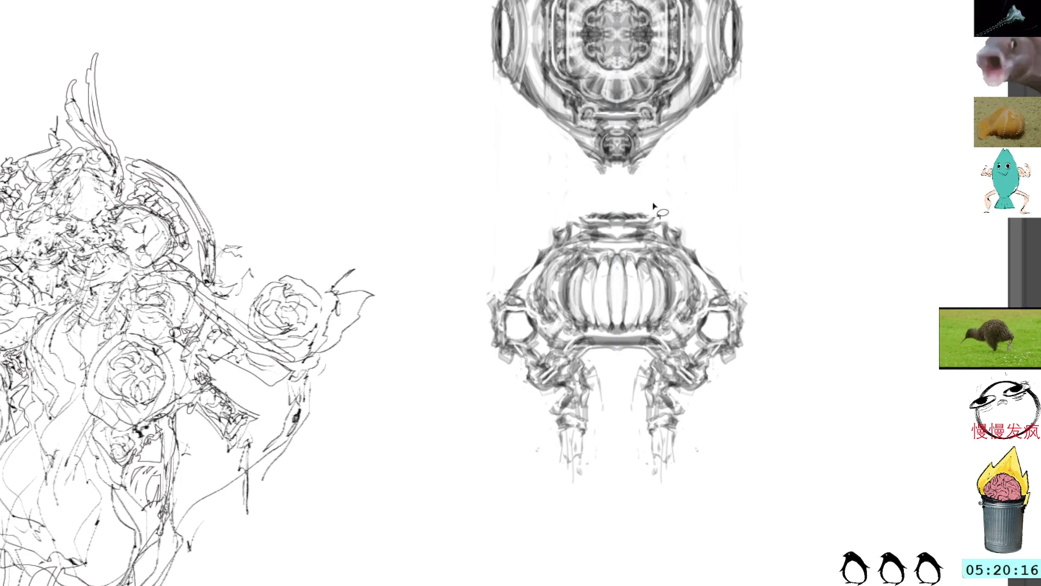
mouse_move(642, 274)
left_mouse_down()
mouse_move(630, 216)
mouse_move(651, 240)
left_mouse_up()
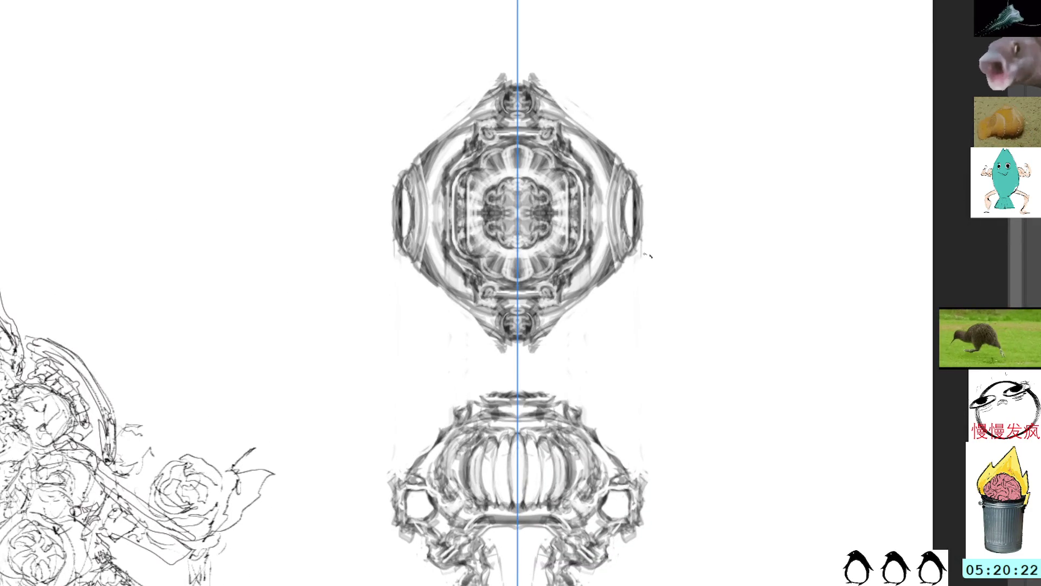
Move the ornament and bowl layer up and to the right with Transform
key("ctrl+t")
left_click_drag(559, 335, 608, 210)
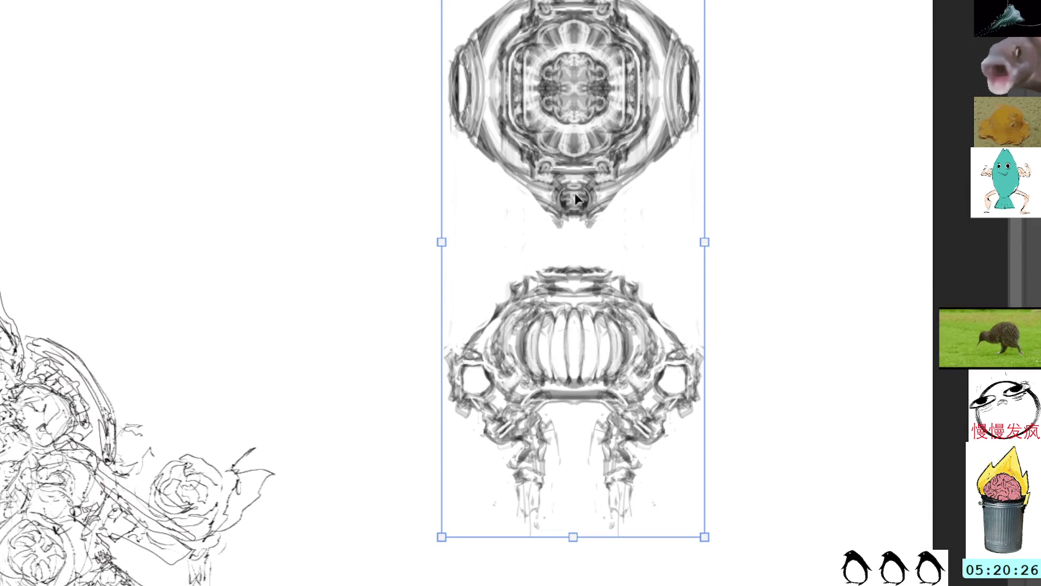
left_click_drag(599, 213, 786, 177)
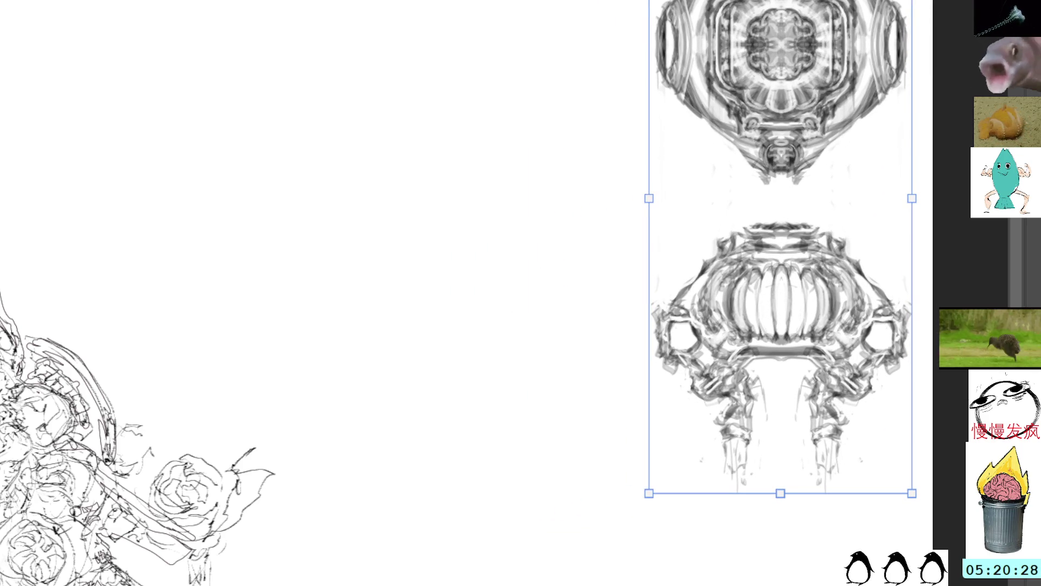
key("Return")
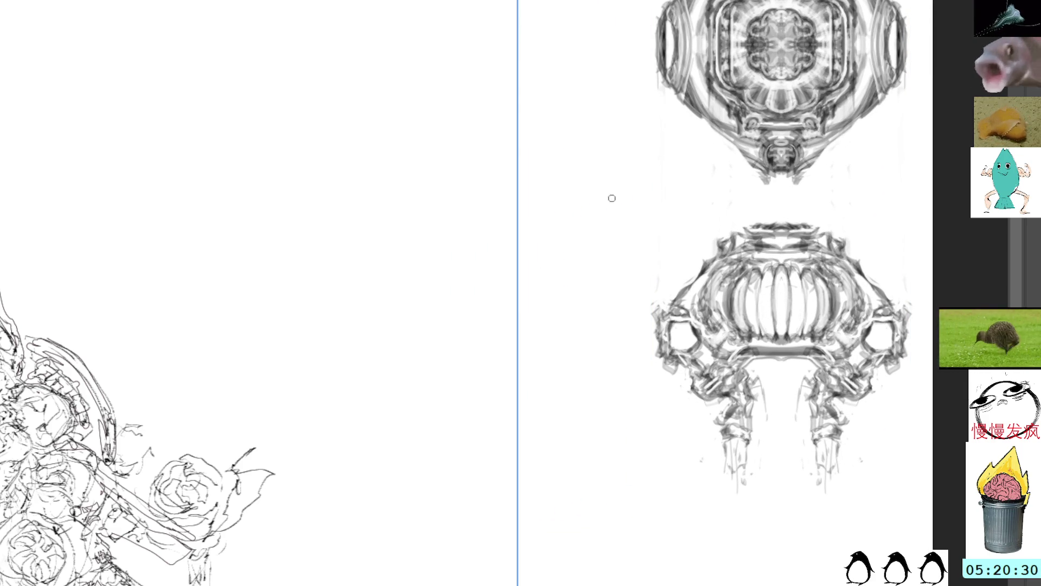
Start a new small mirrored figure in the blank area with a crest and downward leg-like strokes
mouse_move(550, 290)
left_mouse_down()
mouse_move(649, 273)
mouse_move(662, 261)
left_mouse_up()
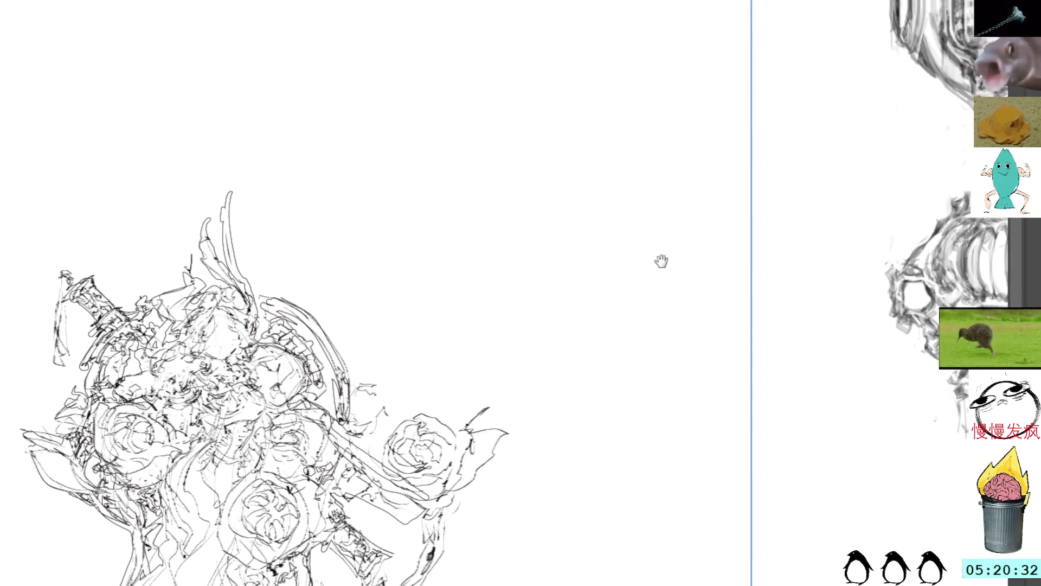
left_click_drag(782, 72, 702, 158)
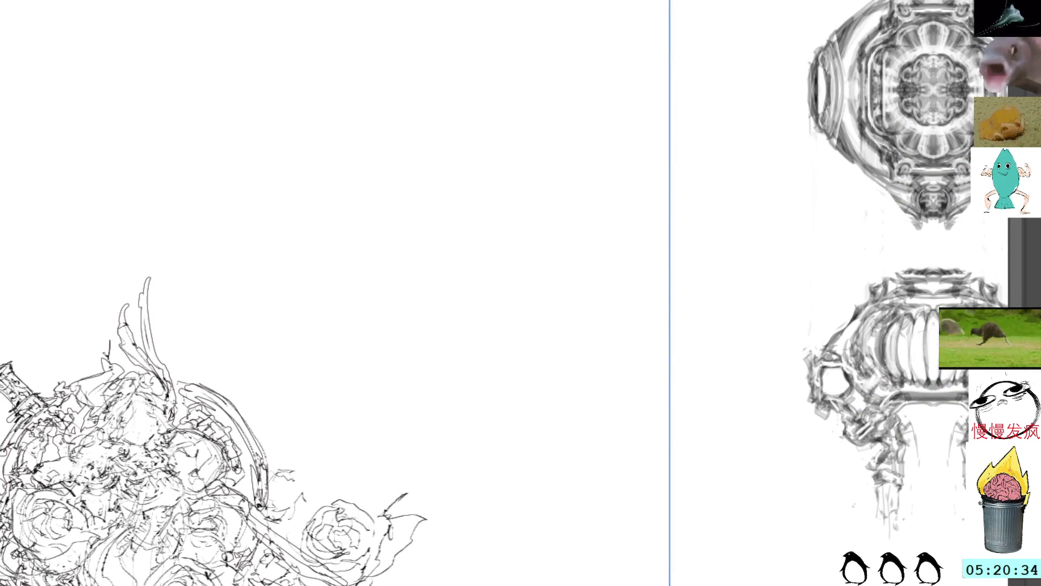
mouse_move(648, 112)
left_mouse_down()
mouse_move(651, 131)
mouse_move(634, 122)
mouse_move(630, 134)
mouse_move(651, 163)
mouse_move(655, 118)
mouse_move(660, 159)
mouse_move(631, 155)
mouse_move(651, 183)
mouse_move(665, 160)
mouse_move(642, 175)
mouse_move(640, 224)
left_mouse_up()
left_click_drag(634, 174, 639, 241)
Extend the new figure's mirrored legs downward and darken its torso with vertical strokes
left_click_drag(644, 146, 649, 235)
mouse_move(659, 162)
left_mouse_down()
mouse_move(659, 232)
mouse_move(674, 193)
mouse_move(673, 218)
left_mouse_up()
mouse_move(653, 168)
left_mouse_down()
mouse_move(651, 244)
mouse_move(672, 248)
left_mouse_up()
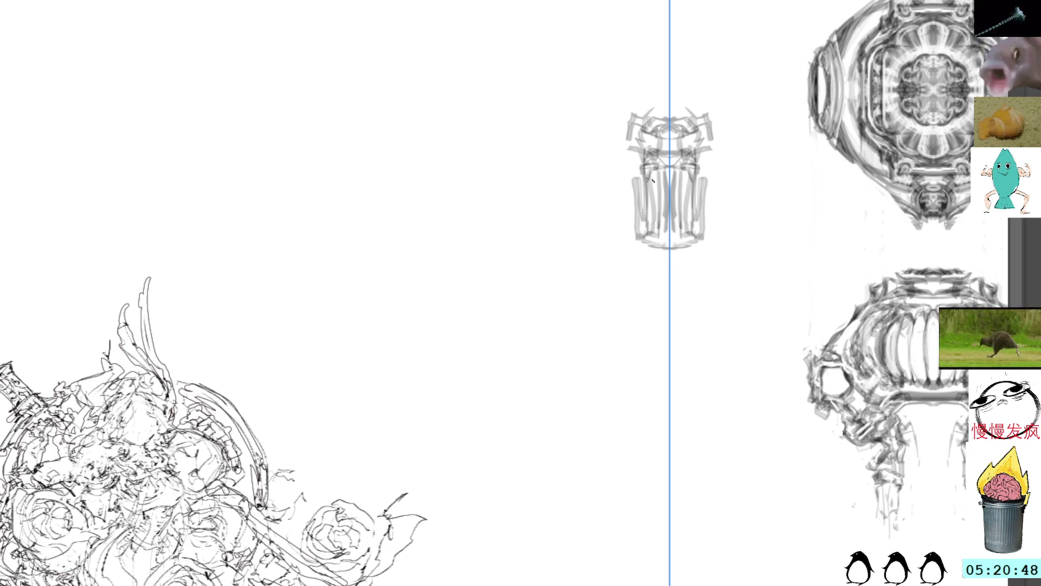
mouse_move(651, 186)
left_mouse_down()
mouse_move(663, 182)
mouse_move(664, 225)
mouse_move(666, 204)
mouse_move(690, 210)
mouse_move(701, 191)
mouse_move(699, 238)
mouse_move(623, 248)
mouse_move(726, 246)
mouse_move(711, 241)
left_mouse_up()
Darken the figure's base and add a wide flared rim beneath it
left_click_drag(615, 246, 663, 244)
left_click_drag(684, 240, 719, 240)
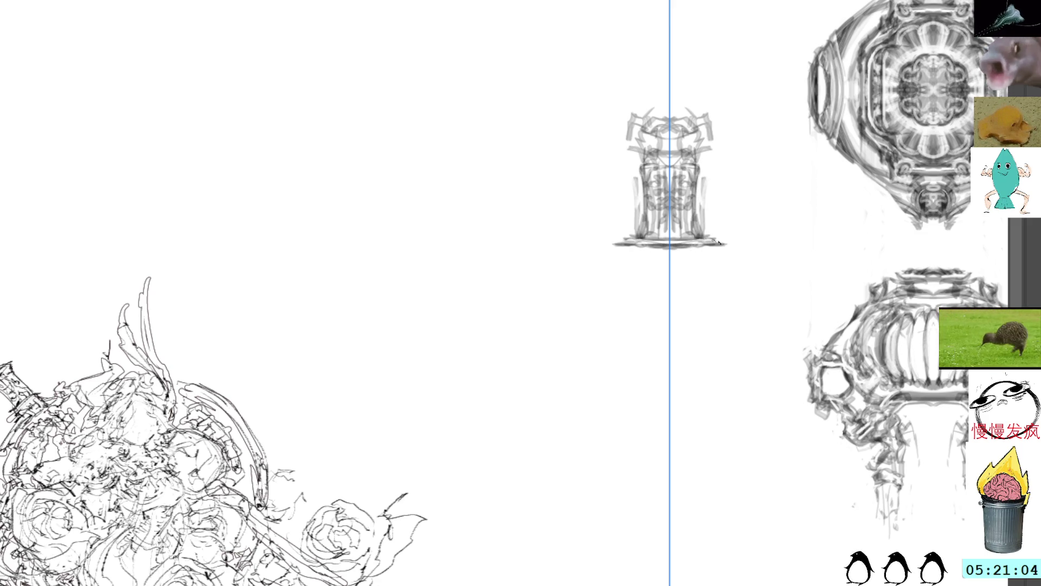
mouse_move(612, 259)
left_mouse_down()
mouse_move(685, 258)
mouse_move(670, 264)
left_mouse_up()
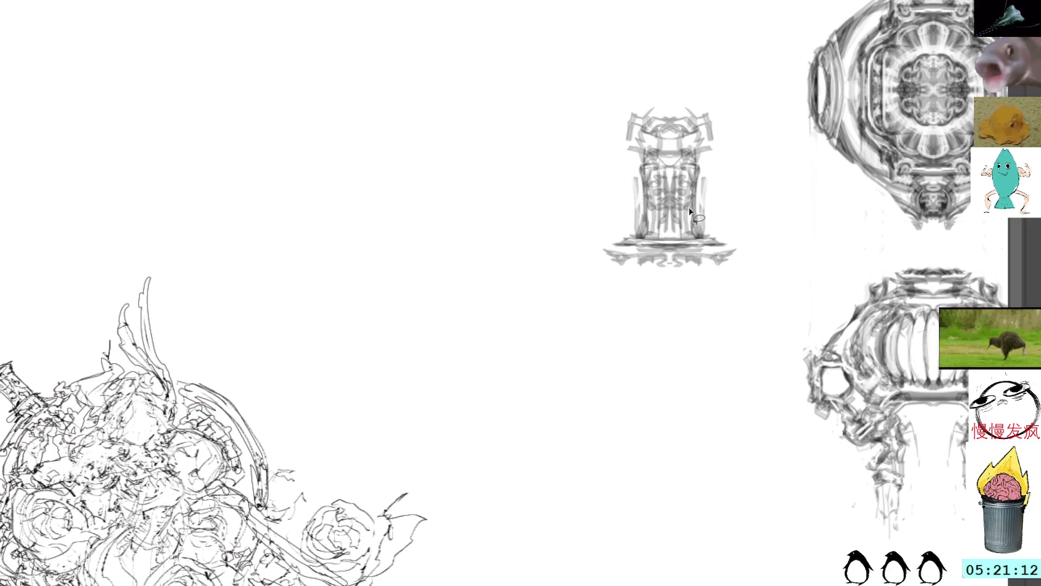
mouse_move(657, 230)
left_mouse_down()
mouse_move(649, 215)
mouse_move(665, 218)
left_mouse_up()
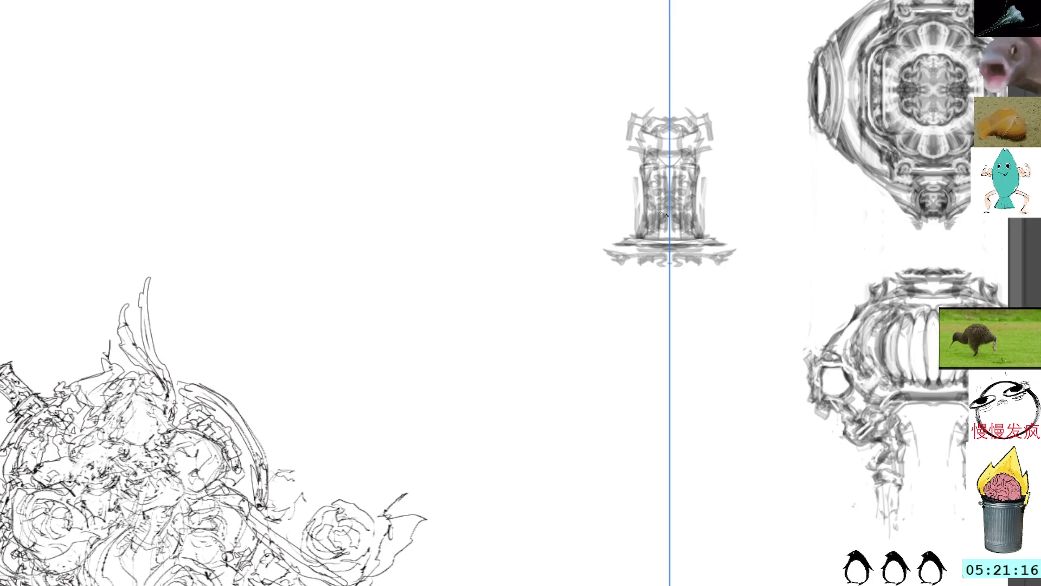
Add vertical ribs down the pillar's body, redoing one undone rib stroke
left_click_drag(696, 167, 695, 217)
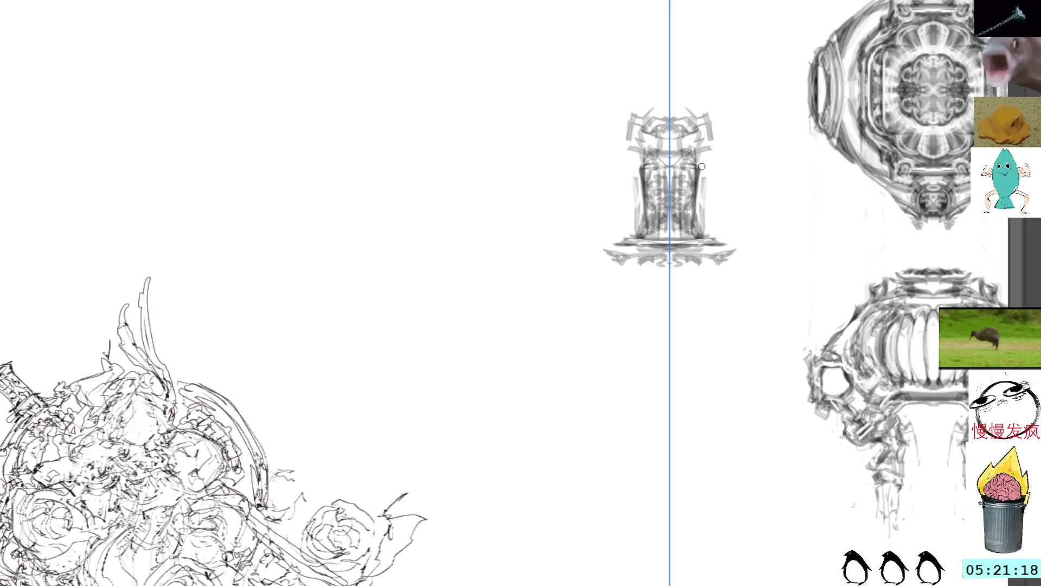
left_click_drag(697, 164, 700, 228)
left_click_drag(698, 190, 704, 239)
left_click_drag(704, 177, 705, 218)
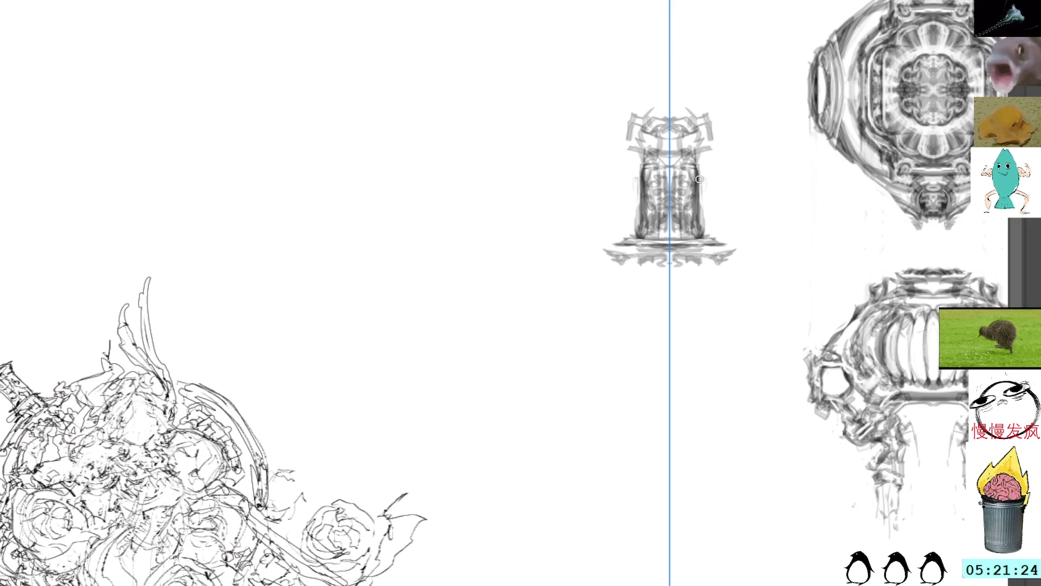
key("ctrl+z")
left_click_drag(700, 192, 705, 237)
scroll(701, 221, "up", 2)
scroll(698, 221, "up", 2)
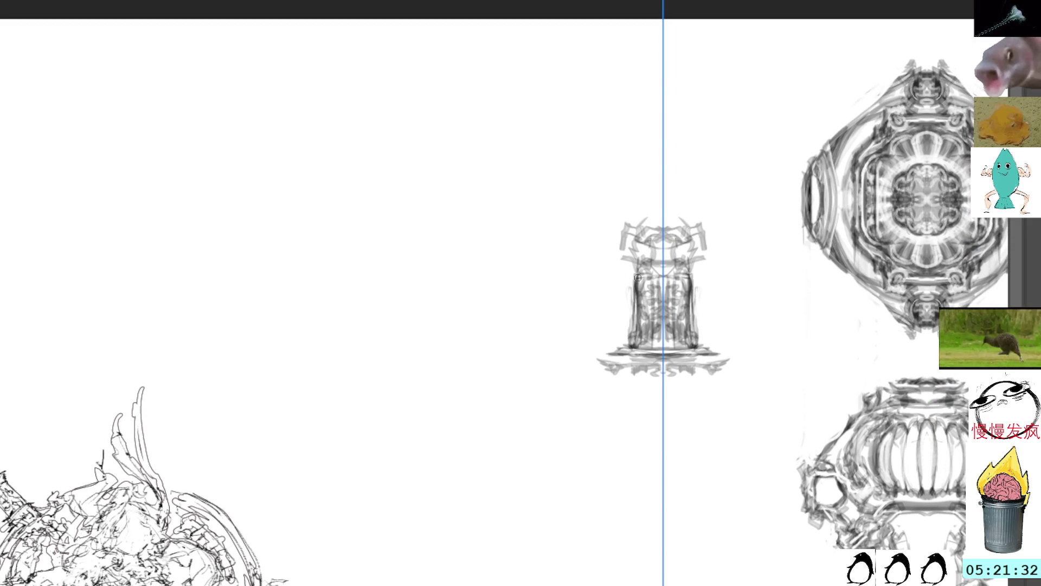
Add small marks at the pillar's base and lower body, then shade a domed top above its ribs
mouse_move(636, 283)
left_mouse_down()
mouse_move(641, 270)
mouse_move(649, 277)
mouse_move(642, 263)
left_mouse_up()
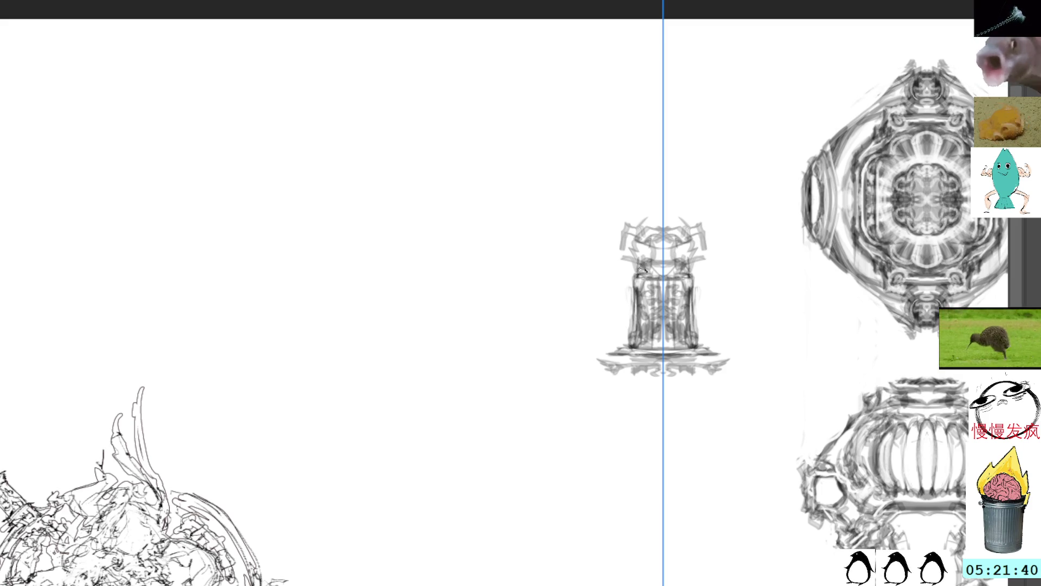
left_click_drag(578, 130, 626, 128)
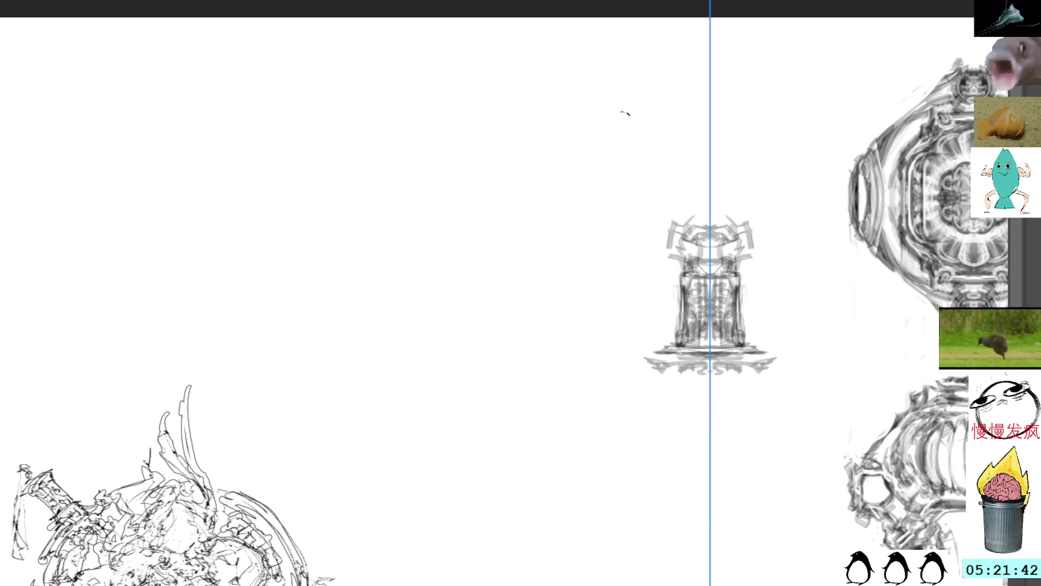
mouse_move(683, 259)
left_mouse_down()
mouse_move(676, 274)
mouse_move(686, 276)
mouse_move(676, 274)
mouse_move(707, 262)
mouse_move(657, 254)
mouse_move(749, 244)
mouse_move(729, 243)
left_mouse_up()
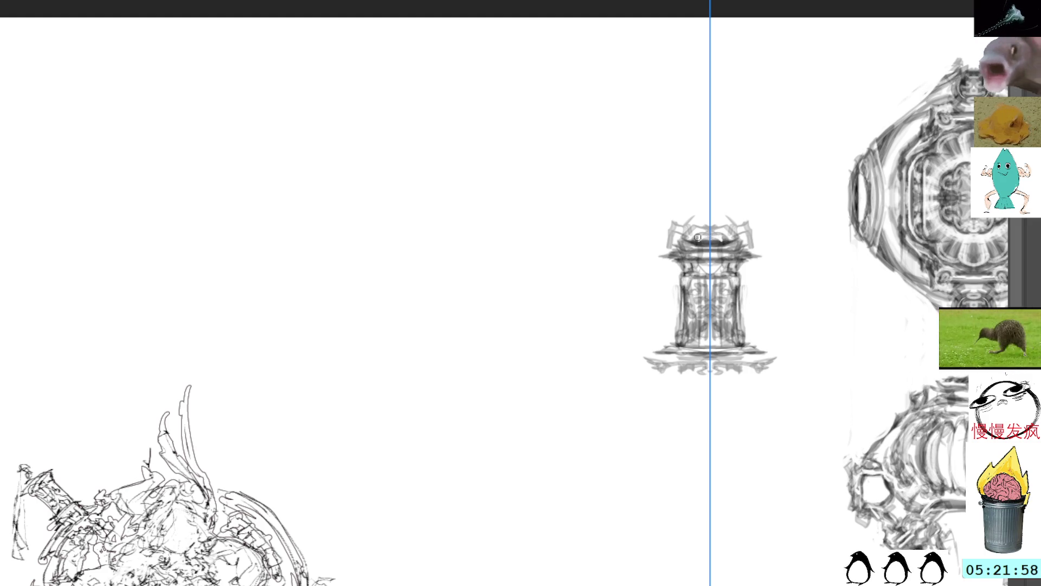
mouse_move(701, 236)
left_mouse_down()
mouse_move(727, 238)
mouse_move(693, 236)
left_mouse_up()
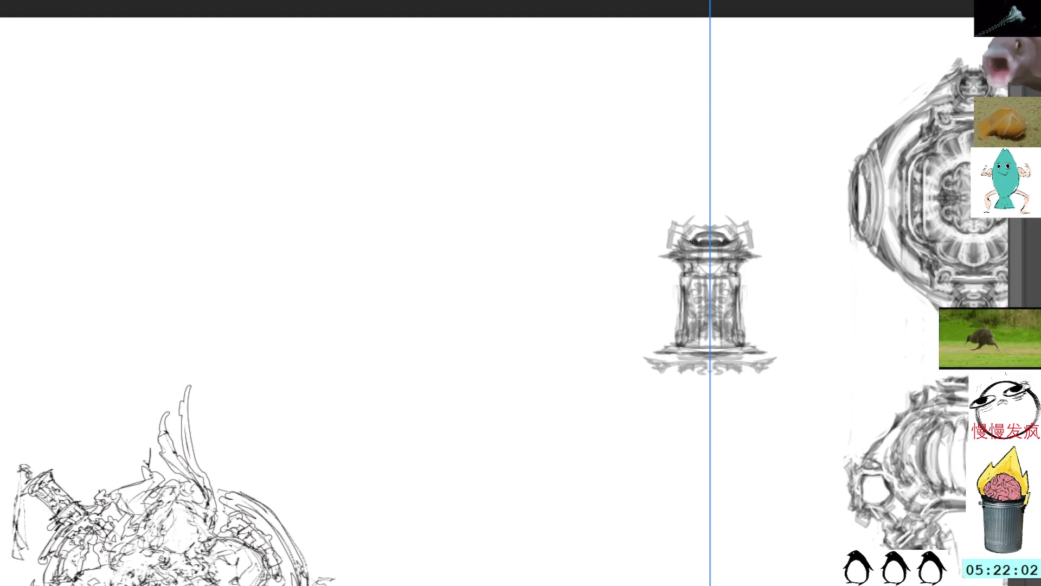
left_click_drag(729, 236, 681, 225)
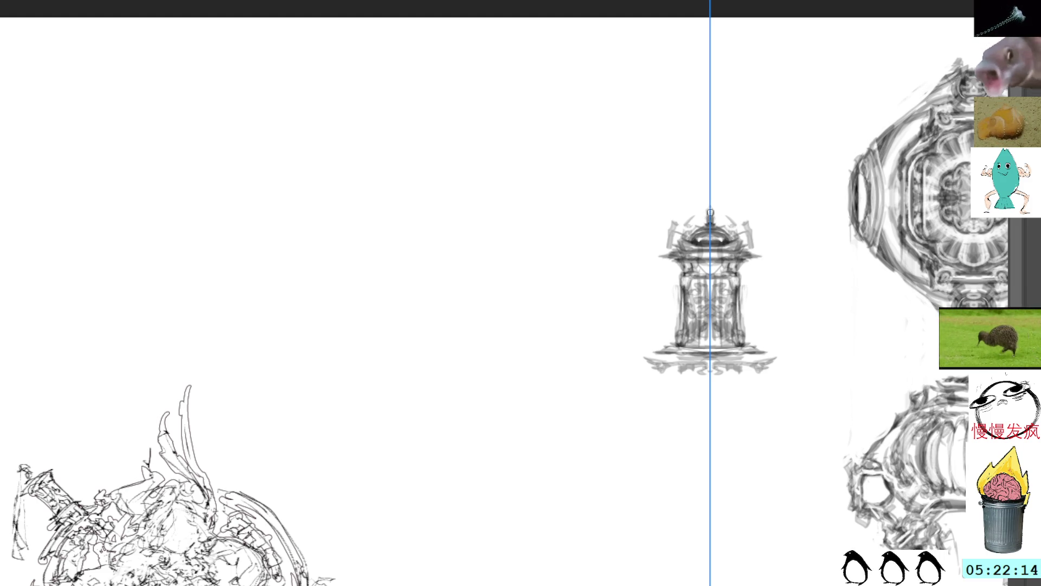
Draw a spire rising above the dome and shade the shield shape at its top
mouse_move(707, 196)
left_mouse_down()
mouse_move(710, 152)
mouse_move(691, 189)
mouse_move(711, 210)
left_mouse_up()
mouse_move(688, 163)
left_mouse_down()
mouse_move(701, 202)
mouse_move(716, 180)
mouse_move(718, 197)
mouse_move(702, 199)
mouse_move(708, 182)
left_mouse_up()
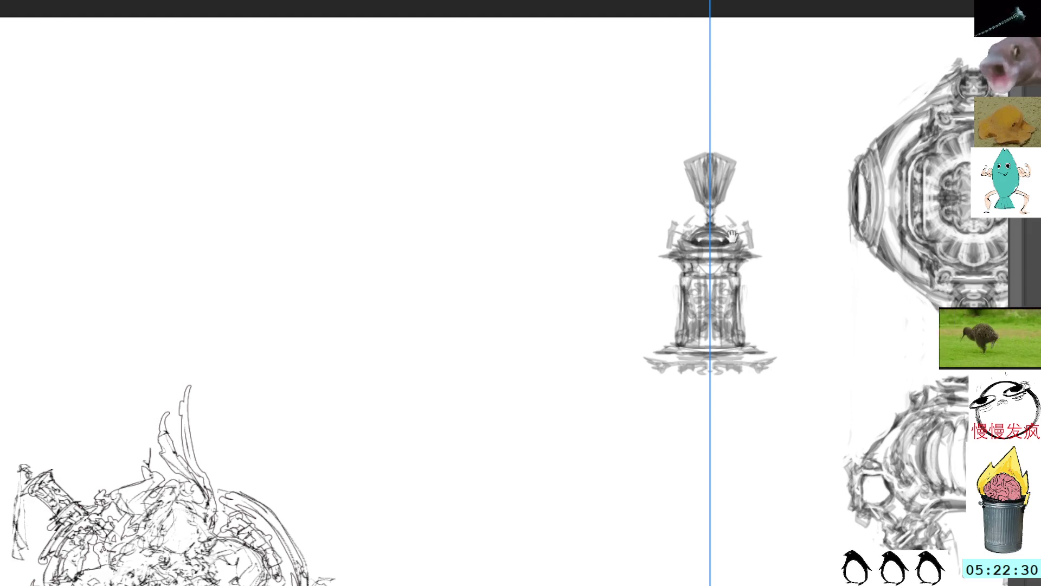
mouse_move(630, 414)
left_mouse_down()
mouse_move(704, 251)
mouse_move(650, 213)
mouse_move(669, 289)
left_mouse_up()
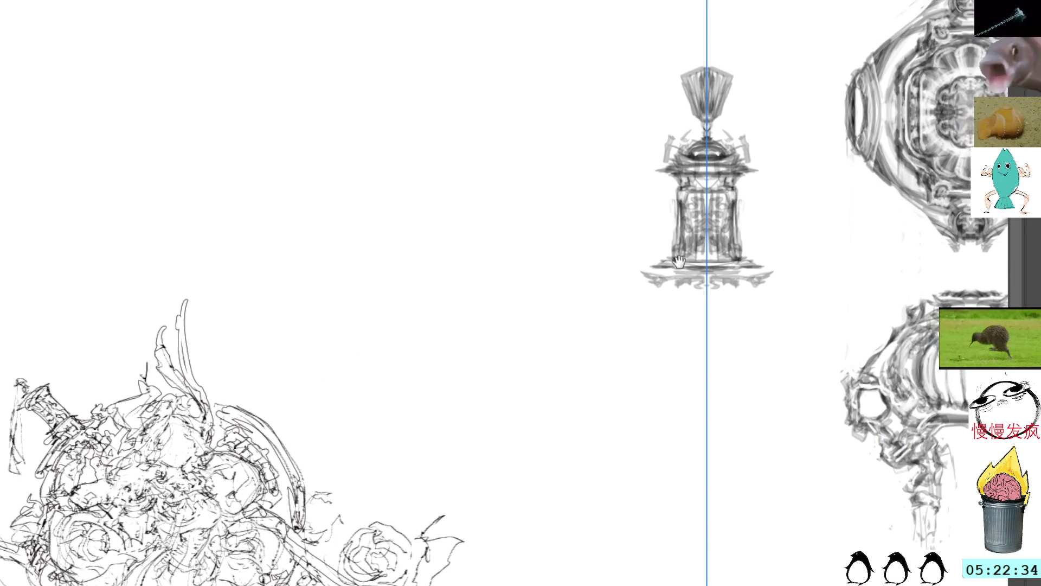
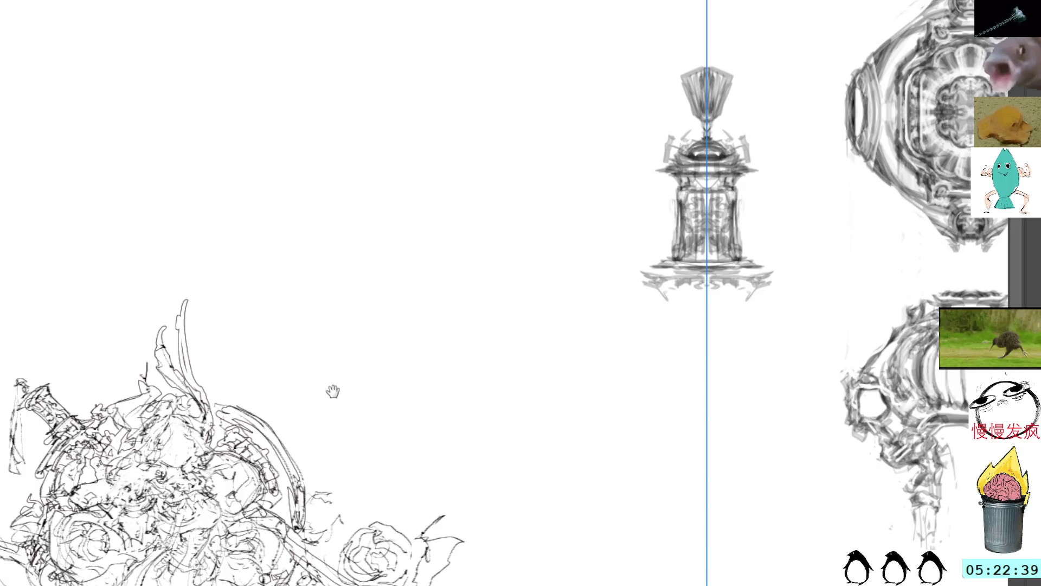
Frame the hilt, sketch dark mirrored strokes at its base, redo them, then tilt the canvas
left_click_drag(332, 391, 338, 212)
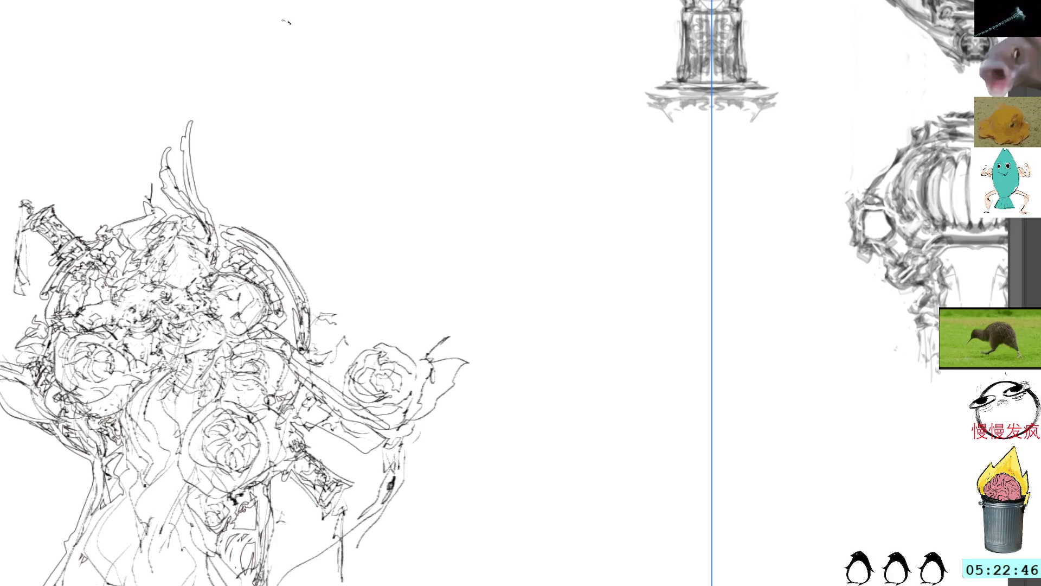
left_click_drag(358, 178, 313, 283)
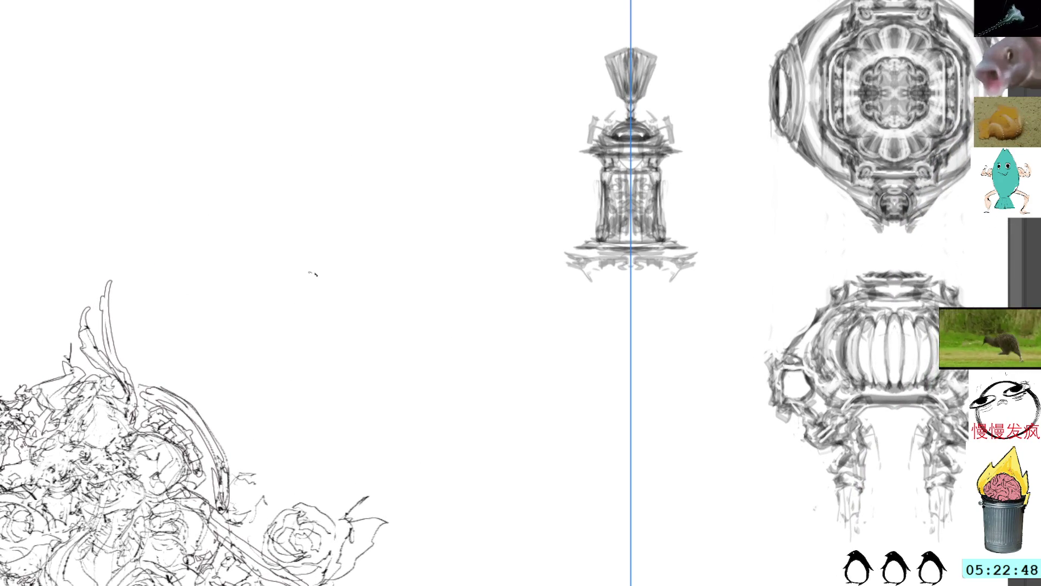
mouse_move(589, 268)
left_mouse_down()
mouse_move(605, 275)
mouse_move(587, 278)
mouse_move(593, 287)
mouse_move(610, 275)
mouse_move(611, 285)
left_mouse_up()
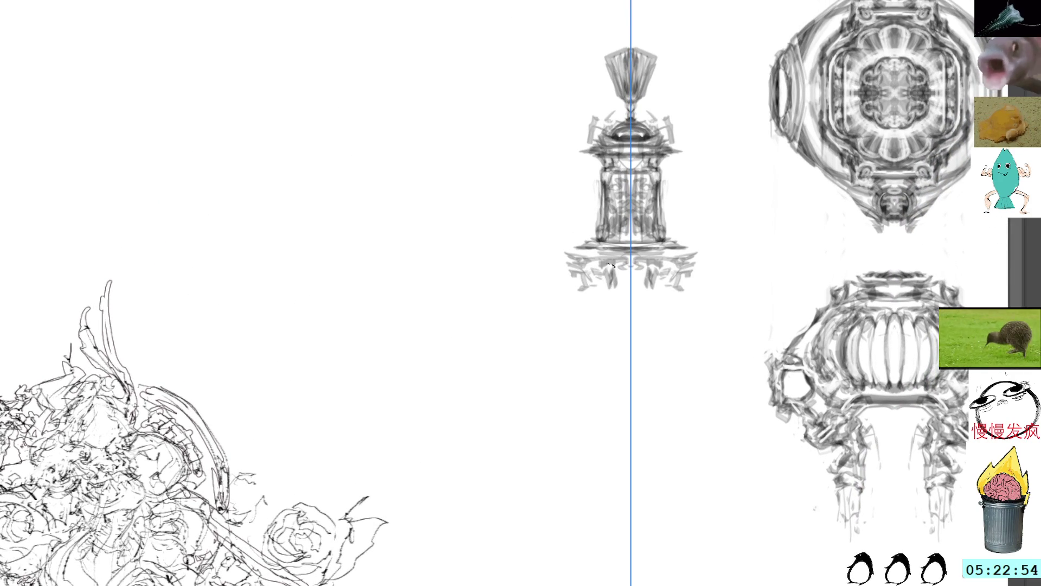
key("ctrl+z")
key("ctrl+z")
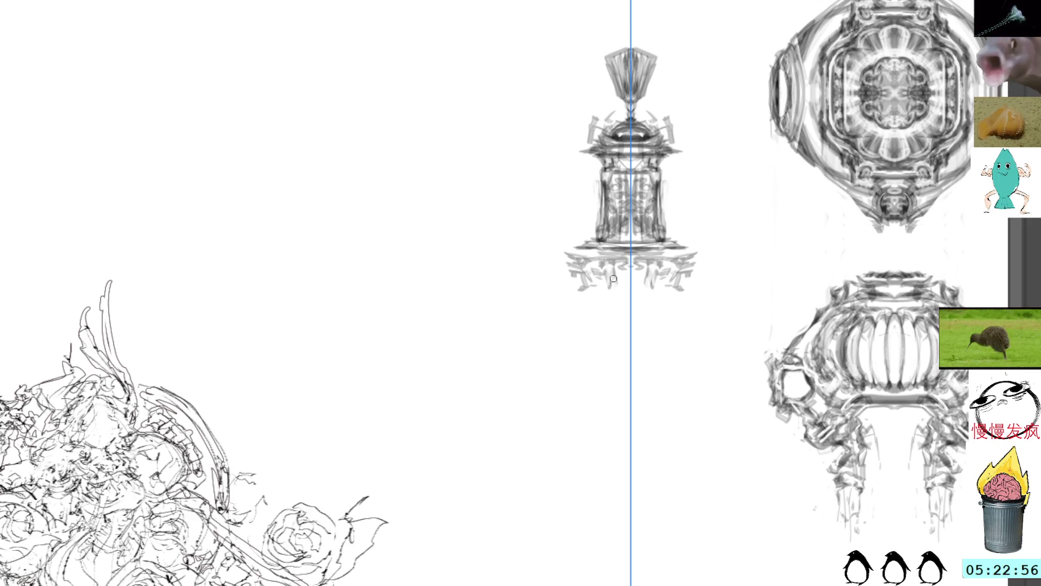
mouse_move(615, 270)
left_mouse_down()
mouse_move(611, 293)
mouse_move(625, 273)
mouse_move(624, 290)
mouse_move(622, 271)
left_mouse_up()
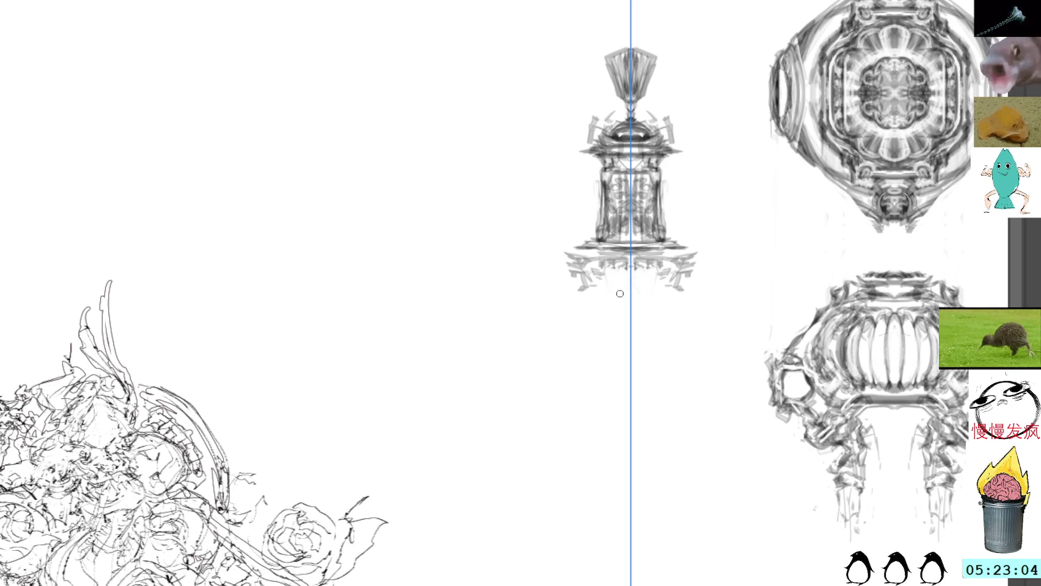
mouse_move(655, 209)
left_mouse_down()
mouse_move(756, 282)
mouse_move(733, 337)
left_mouse_up()
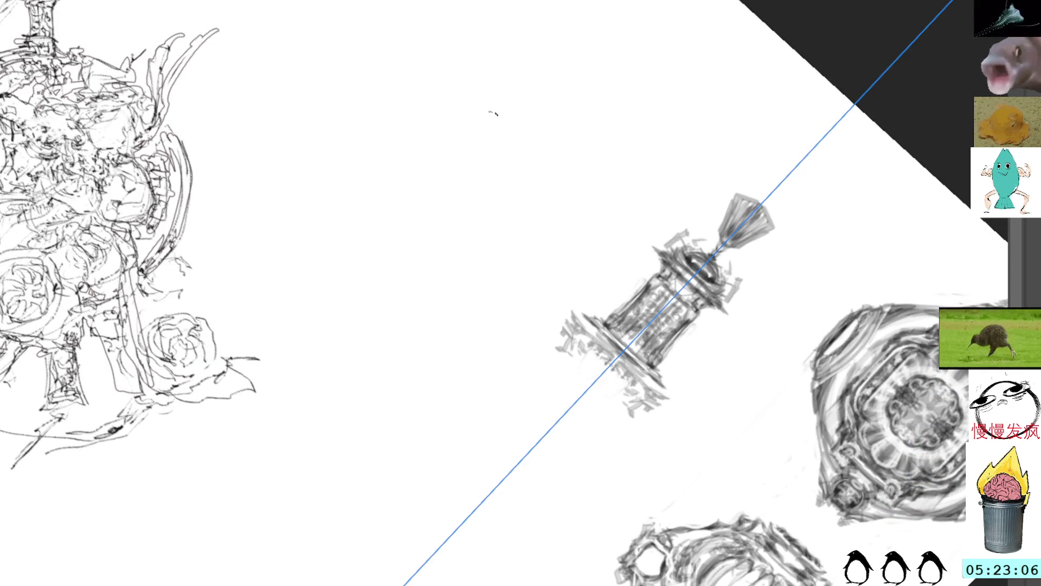
Hatch dark mirrored strokes and long lines along the base's lower edge
left_click_drag(563, 341, 618, 382)
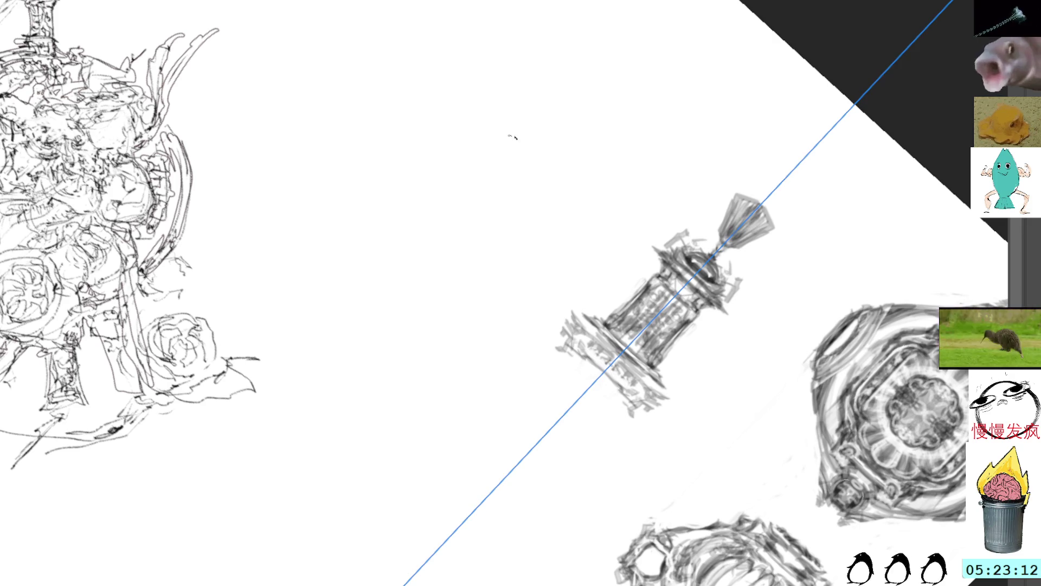
mouse_move(584, 345)
left_mouse_down()
mouse_move(578, 368)
mouse_move(607, 381)
mouse_move(533, 332)
mouse_move(552, 347)
left_mouse_up()
mouse_move(586, 381)
left_mouse_down()
mouse_move(541, 342)
mouse_move(650, 438)
left_mouse_up()
left_click_drag(541, 343, 641, 433)
left_click_drag(604, 401, 614, 407)
Darken the base-edge hatching, undo one stroke, and return the canvas upright
left_click_drag(532, 332, 647, 440)
left_click_drag(574, 370, 627, 418)
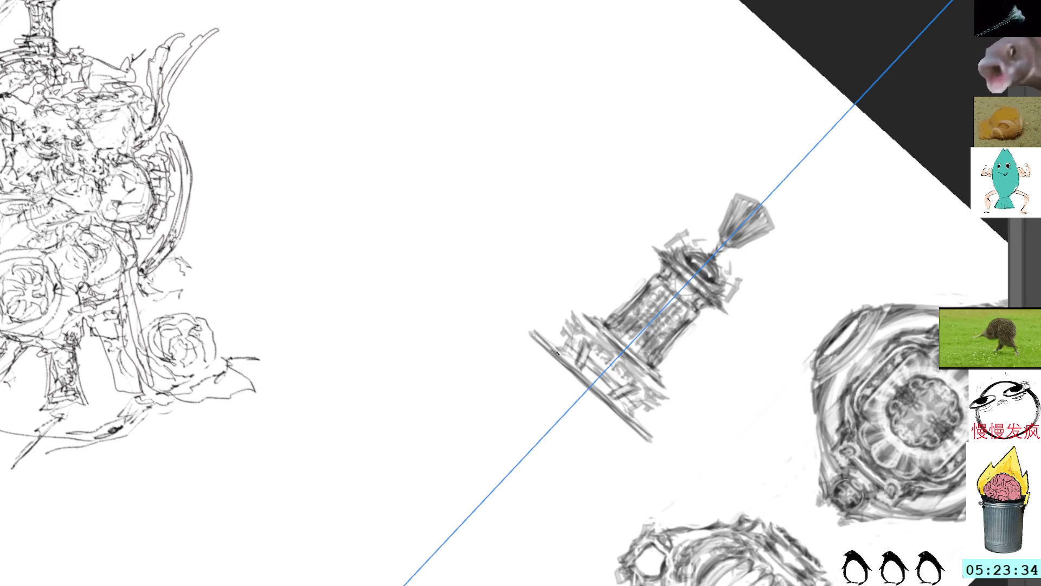
key("ctrl+z")
key("5")
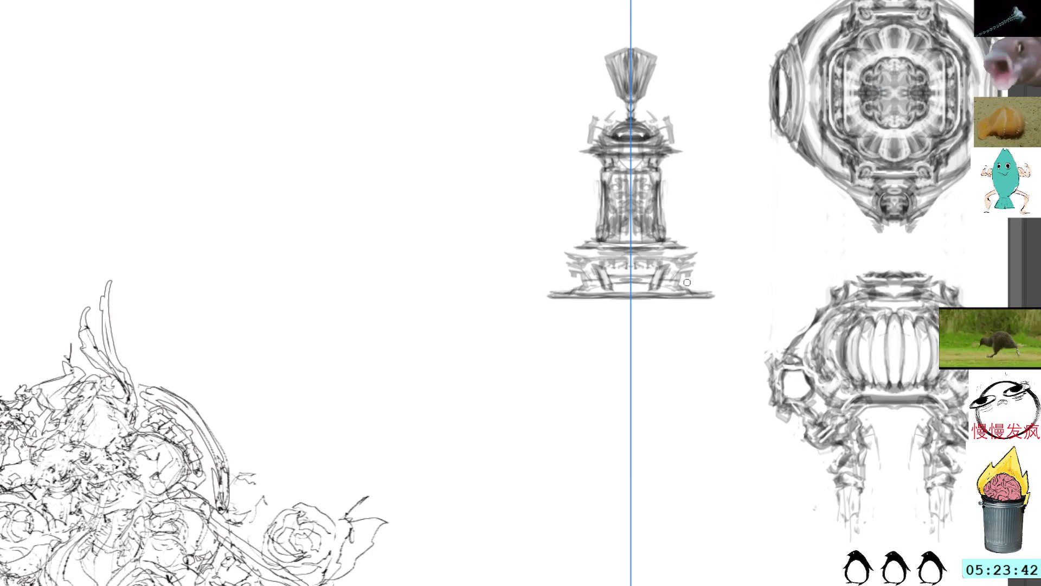
Widen the pedestal base at both ends, tilt the canvas and darken its lower edge
mouse_move(679, 284)
left_mouse_down()
mouse_move(720, 293)
mouse_move(660, 301)
mouse_move(703, 303)
mouse_move(623, 301)
mouse_move(696, 304)
left_mouse_up()
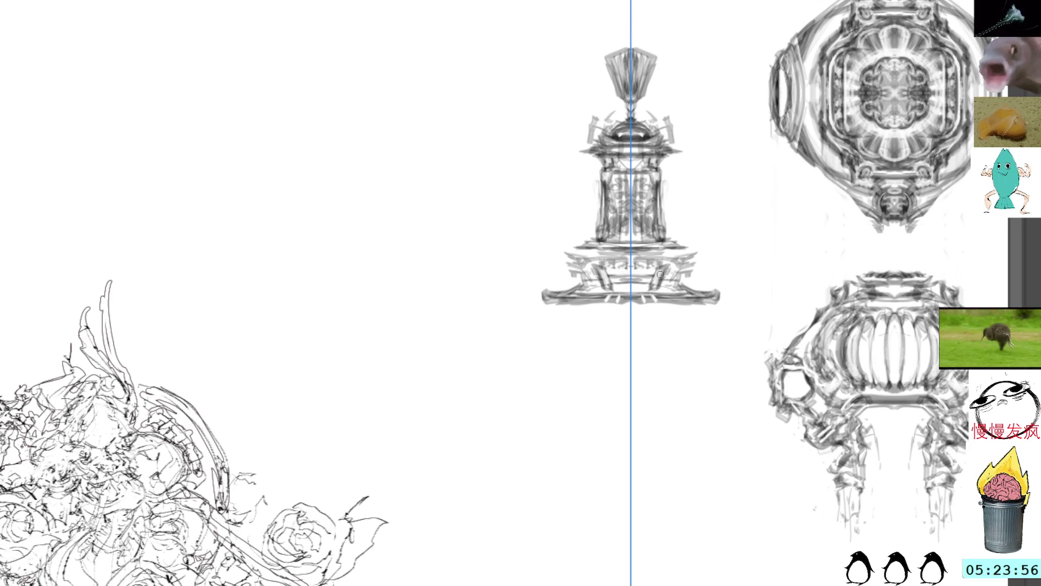
key("space")
left_click_drag(753, 217, 721, 400)
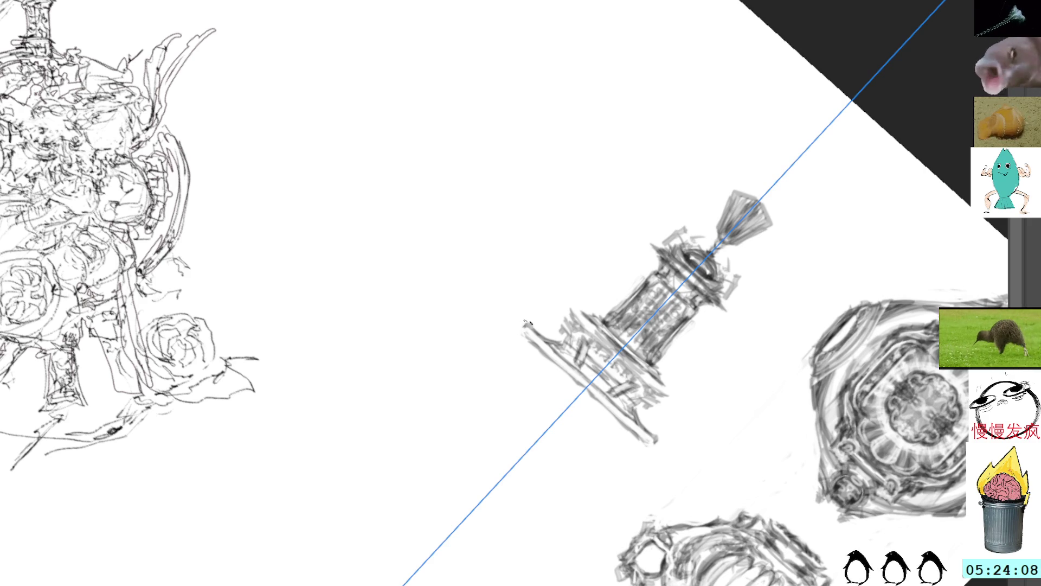
mouse_move(523, 332)
left_mouse_down()
mouse_move(647, 446)
mouse_move(635, 435)
left_mouse_up()
Layer repeated pencil strokes over the base's lower edge, then straighten the canvas
left_click_drag(536, 348, 643, 442)
mouse_move(604, 411)
left_mouse_down()
mouse_move(537, 350)
mouse_move(634, 435)
left_mouse_up()
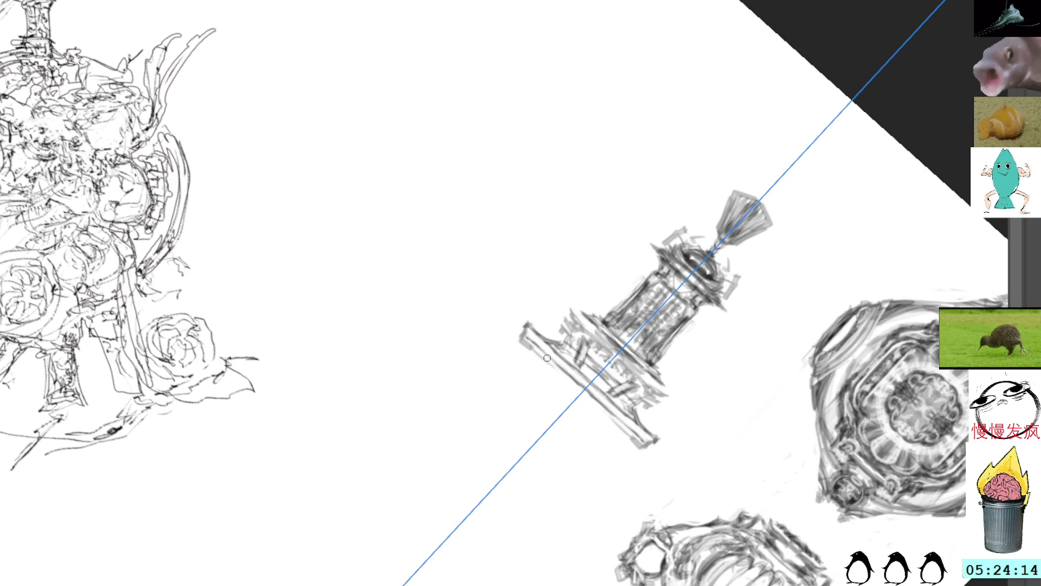
left_click_drag(527, 339, 638, 443)
mouse_move(587, 391)
left_mouse_down()
mouse_move(660, 440)
mouse_move(537, 330)
mouse_move(615, 398)
left_mouse_up()
left_click_drag(581, 368, 616, 416)
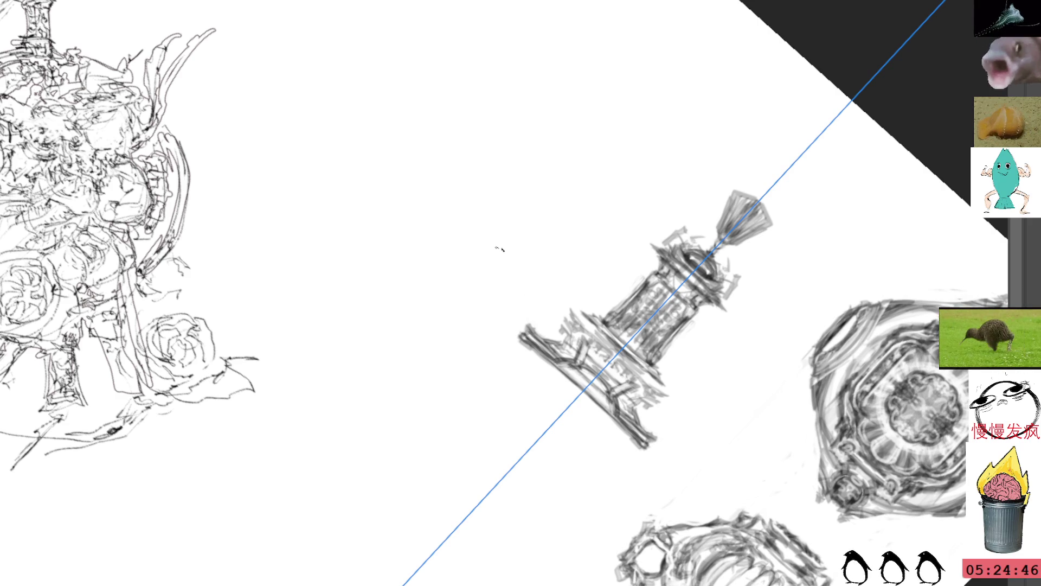
key("5")
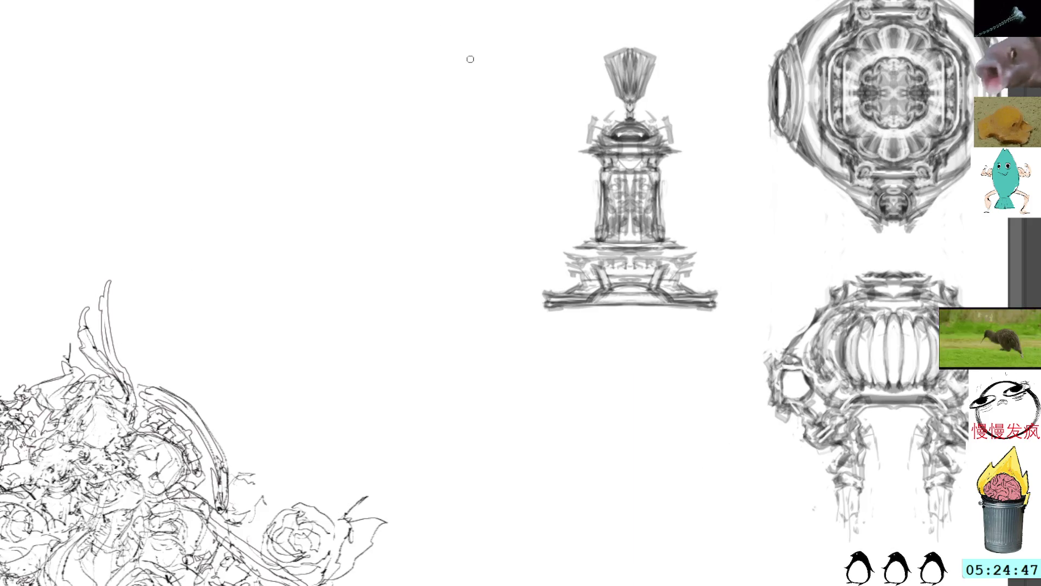
Below the guard, draw long tapered mirrored blade lines, redoing the first attempt
mouse_move(691, 278)
left_mouse_down()
mouse_move(744, 173)
mouse_move(714, 137)
left_mouse_up()
mouse_move(593, 139)
left_mouse_down()
mouse_move(602, 149)
mouse_move(609, 351)
left_mouse_up()
key("ctrl+z")
left_click_drag(680, 141, 675, 164)
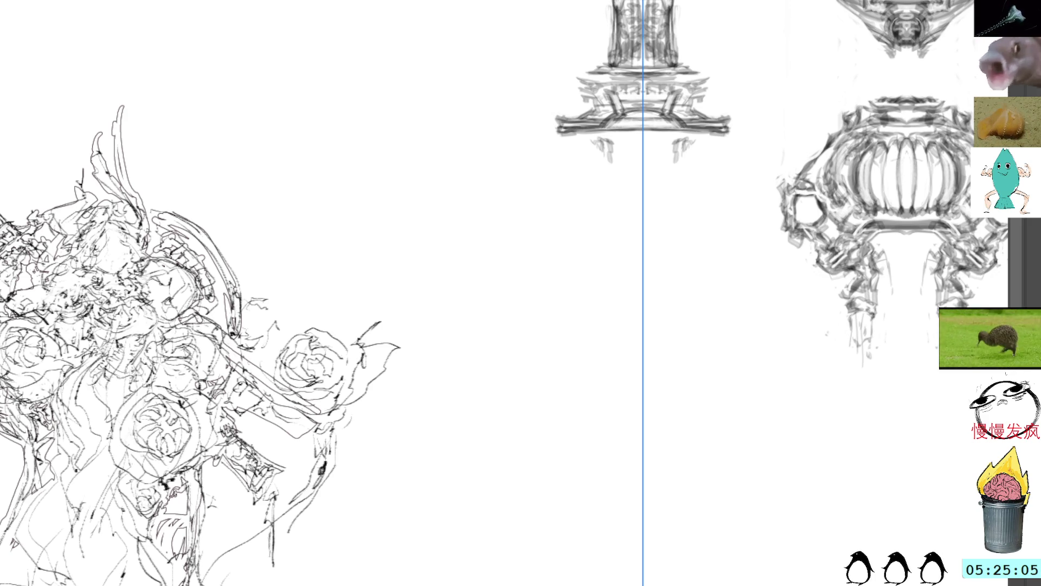
left_click_drag(604, 140, 605, 257)
left_click_drag(603, 140, 624, 415)
mouse_move(692, 145)
left_mouse_down()
mouse_move(663, 402)
mouse_move(665, 499)
left_mouse_up()
Darken the upper blade lines and extend them to the canvas bottom, undoing the overshoot
left_click_drag(604, 195, 623, 416)
left_click_drag(602, 196, 603, 299)
left_click_drag(602, 225, 604, 380)
left_click_drag(606, 244, 608, 407)
left_click_drag(603, 276, 593, 584)
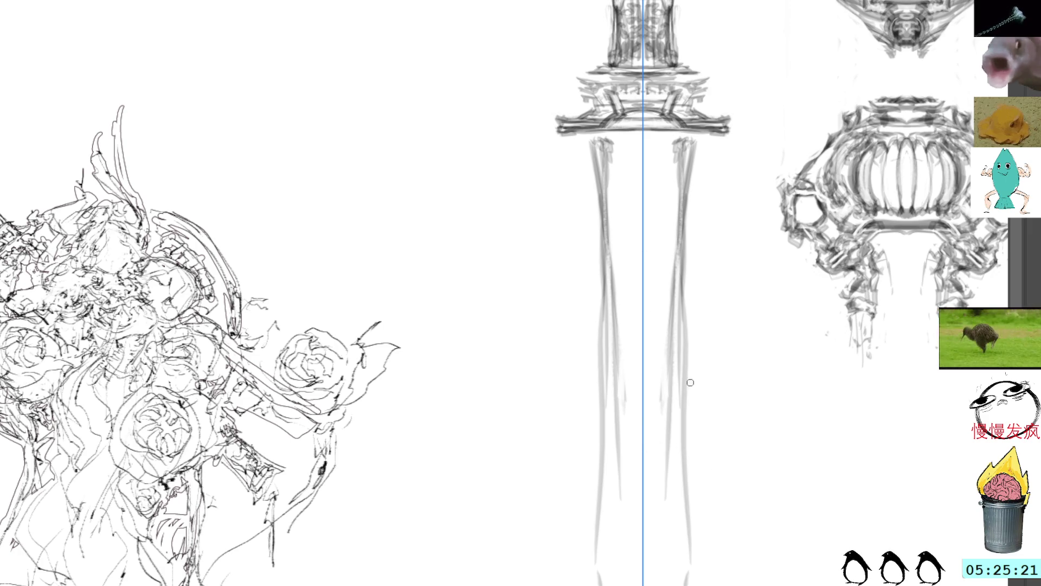
key("r")
key("v")
key("ctrl+z")
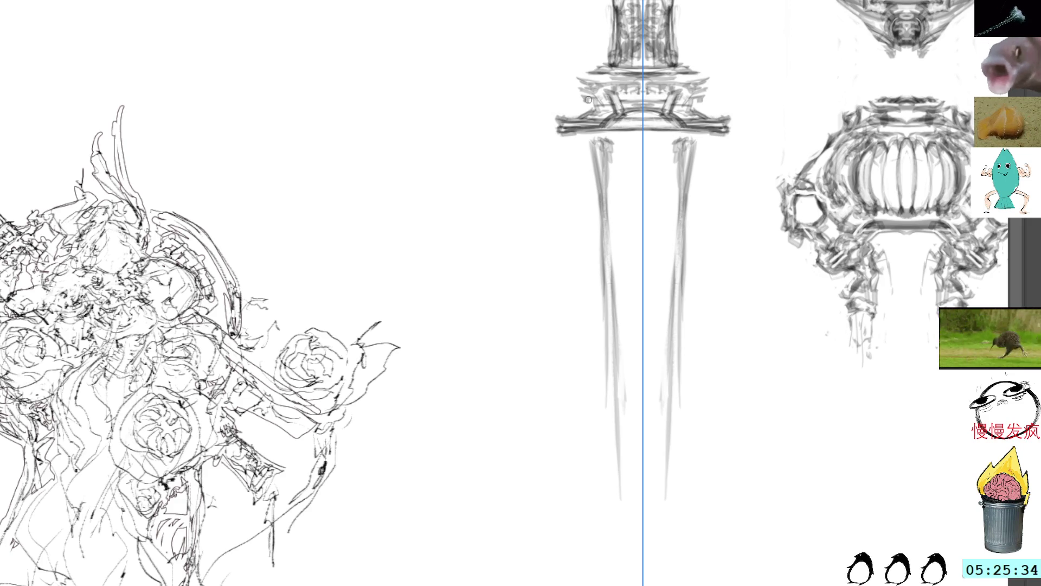
Darken the blade lines, lighten their lower end and airbrush light grey under the guard
left_click_drag(603, 171, 606, 258)
left_click_drag(605, 221, 608, 352)
left_click_drag(607, 295, 611, 581)
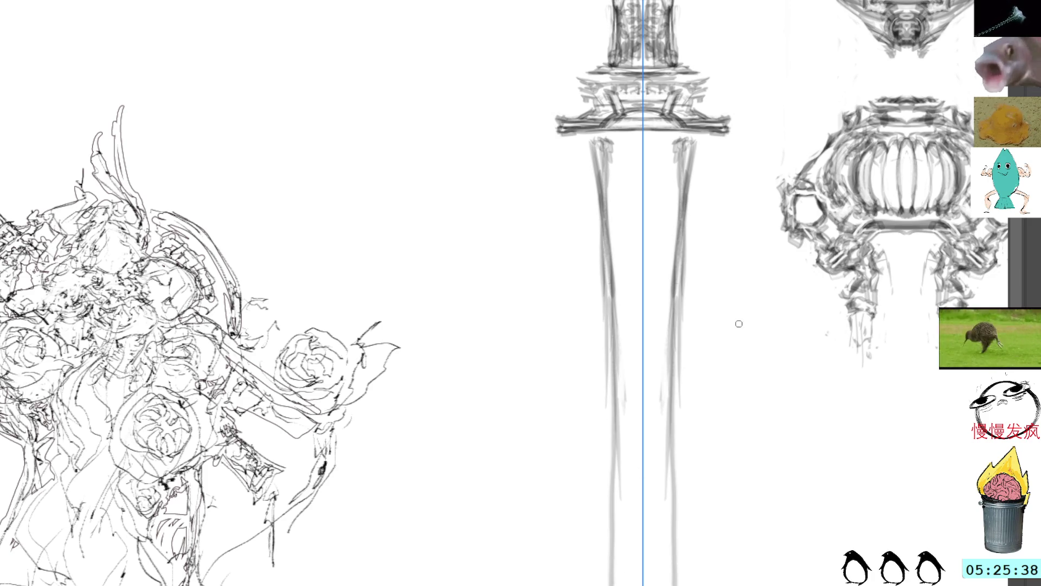
key("ctrl+h")
key("ctrl+h")
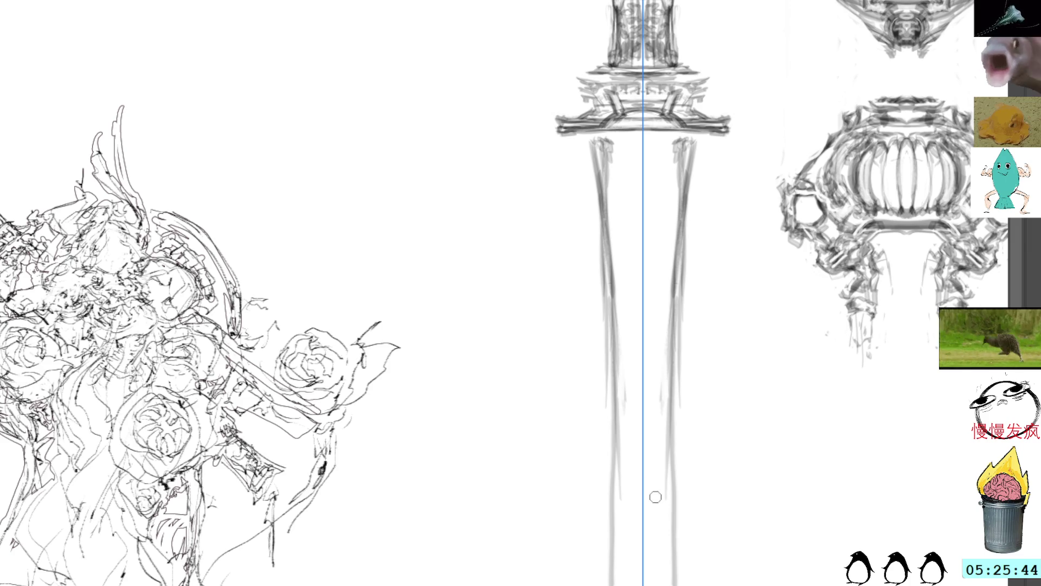
left_click_drag(673, 581, 680, 525)
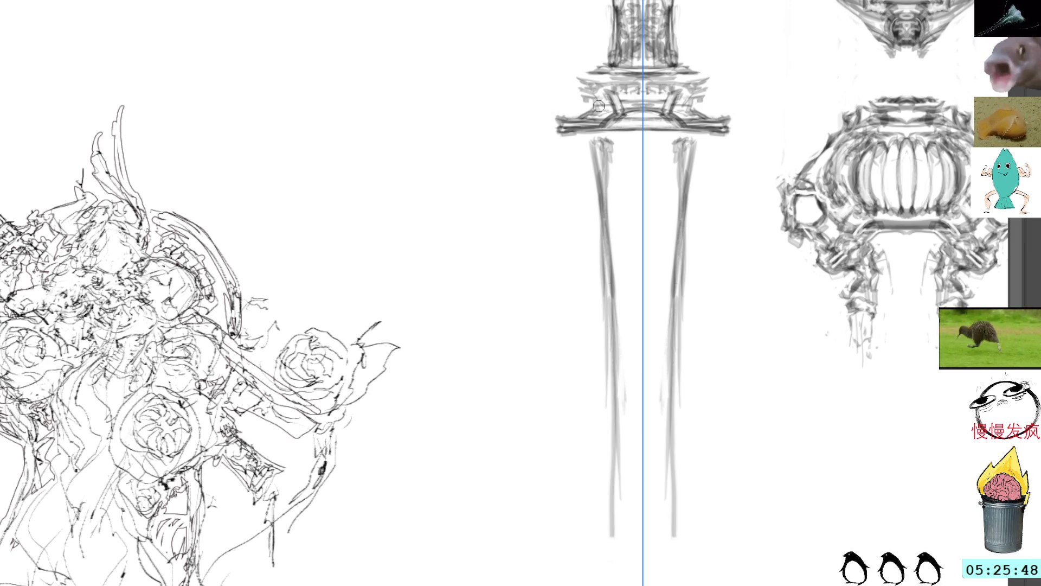
mouse_move(618, 131)
left_mouse_down()
mouse_move(619, 155)
mouse_move(639, 131)
mouse_move(406, 99)
left_mouse_up()
Angle the canvas and fill the blade near the guard with light grey airbrush shading
key("r")
left_click_drag(429, 213, 537, 229)
left_click_drag(539, 395, 602, 480)
left_click_drag(566, 411, 598, 476)
mouse_move(582, 436)
left_mouse_down()
mouse_move(607, 466)
mouse_move(584, 484)
mouse_move(626, 468)
left_mouse_up()
mouse_move(610, 427)
left_mouse_down()
mouse_move(585, 471)
mouse_move(569, 390)
mouse_move(537, 358)
mouse_move(537, 370)
mouse_move(508, 314)
left_mouse_up()
Extend the grey shading up the blade to its tip
left_click_drag(520, 382, 464, 261)
left_click_drag(488, 334, 432, 216)
left_click_drag(521, 382, 472, 293)
mouse_move(452, 256)
left_mouse_down()
mouse_move(314, 25)
mouse_move(370, 126)
mouse_move(493, 289)
mouse_move(439, 203)
left_mouse_up()
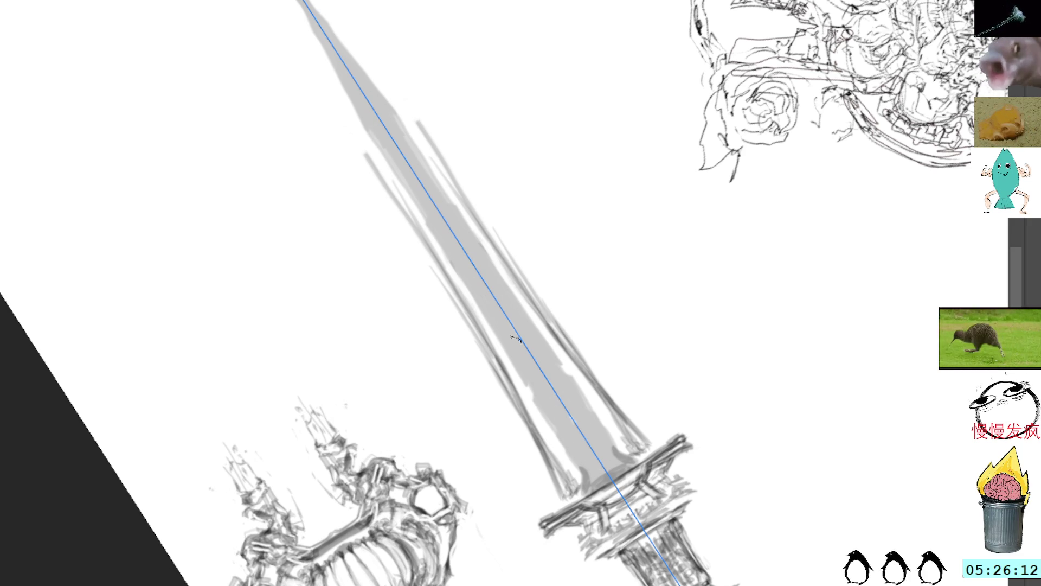
Deepen the grey shading along the whole blade, then stand the sword upright
mouse_move(315, 30)
left_mouse_down()
mouse_move(305, 2)
mouse_move(330, 61)
left_mouse_up()
mouse_move(289, 4)
left_mouse_down()
mouse_move(403, 121)
mouse_move(498, 285)
left_mouse_up()
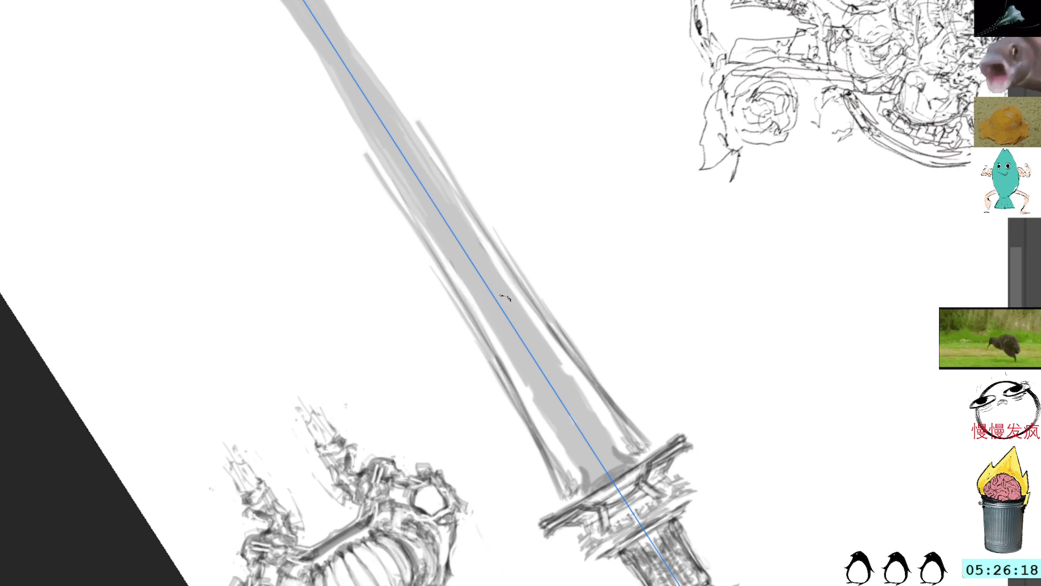
left_click_drag(430, 163, 609, 447)
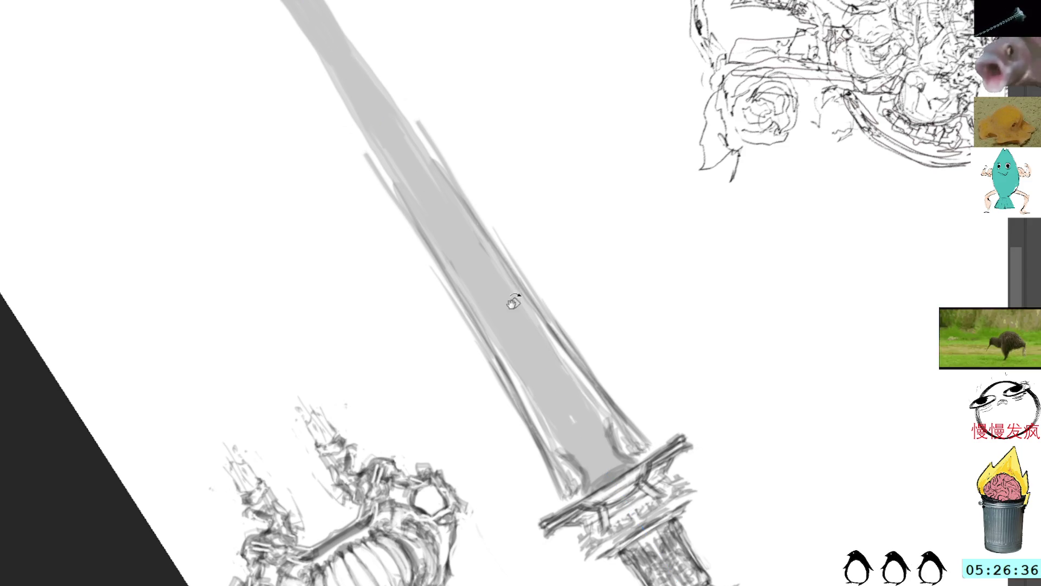
key("5")
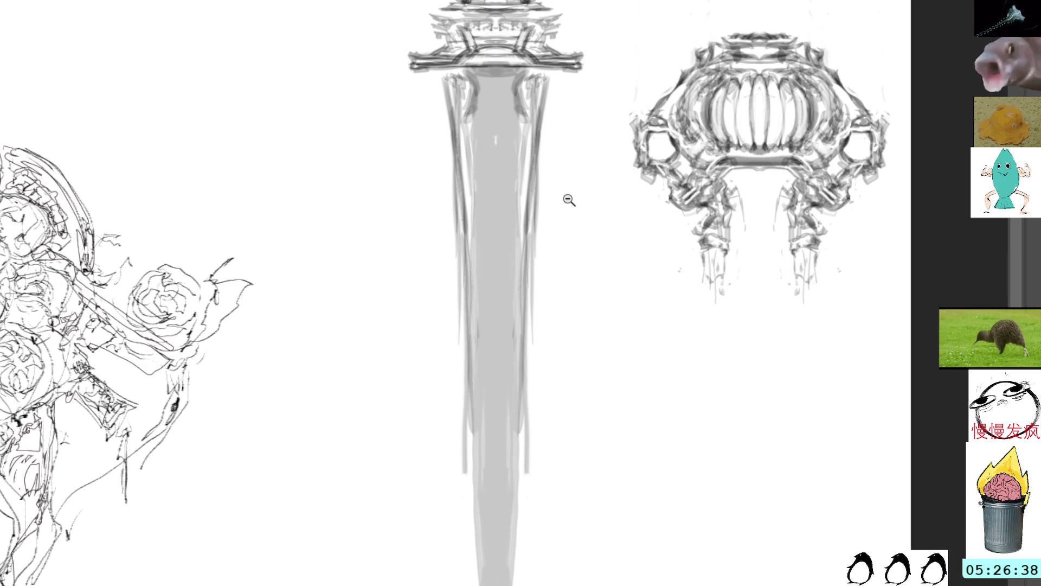
scroll(567, 199, "down", 1)
scroll(565, 202, "down", 2)
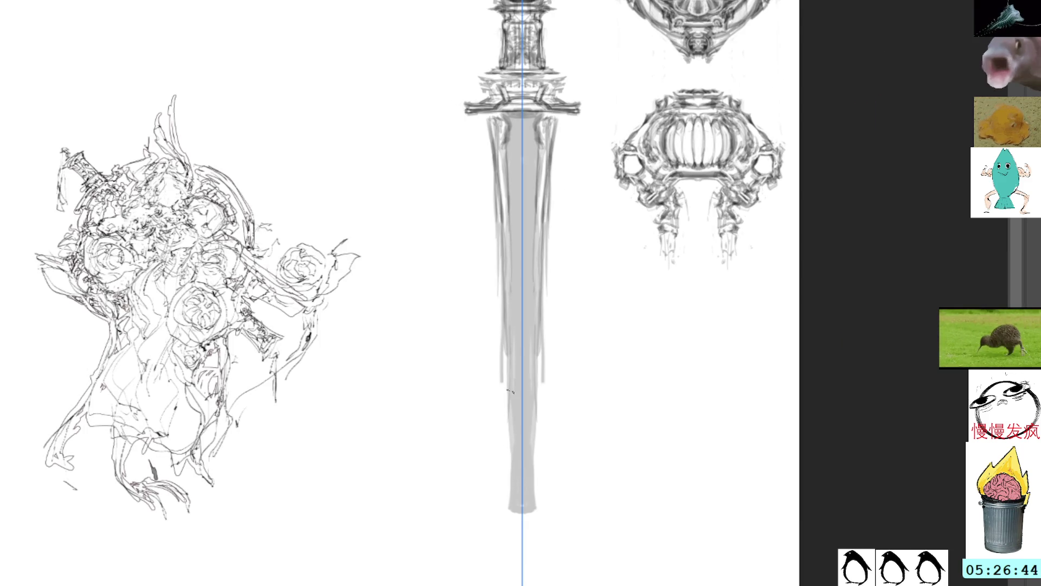
Add darker mirrored strokes along the lower blade edges
left_click_drag(510, 376, 508, 479)
left_click_drag(510, 423, 508, 513)
left_click_drag(509, 450, 511, 491)
scroll(580, 268, "up", 2)
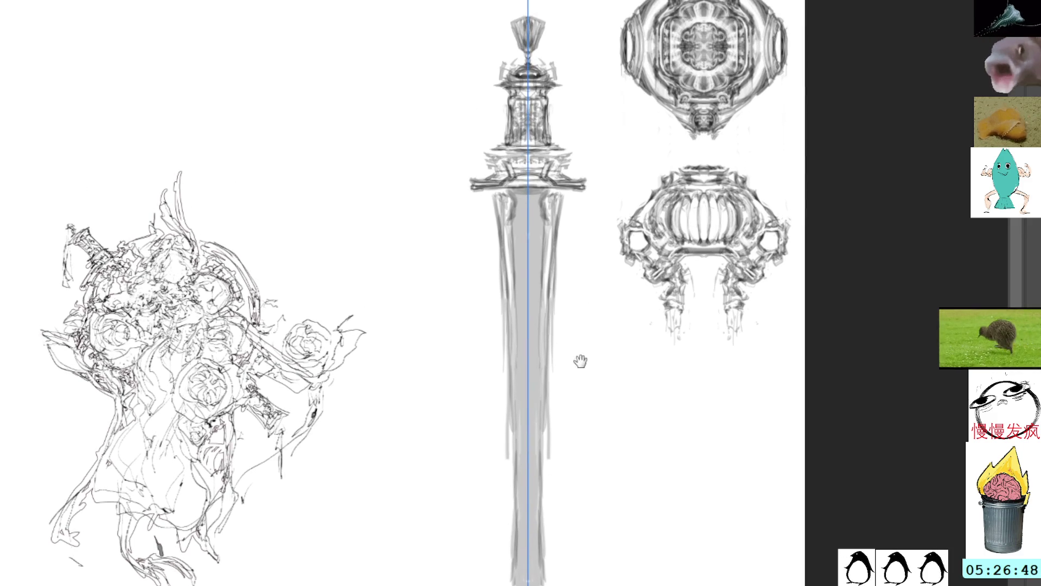
Sketch small mirrored details beneath the crossguard and lighten the blade beside the centre
mouse_move(561, 222)
left_mouse_down()
mouse_move(559, 195)
mouse_move(561, 205)
left_mouse_up()
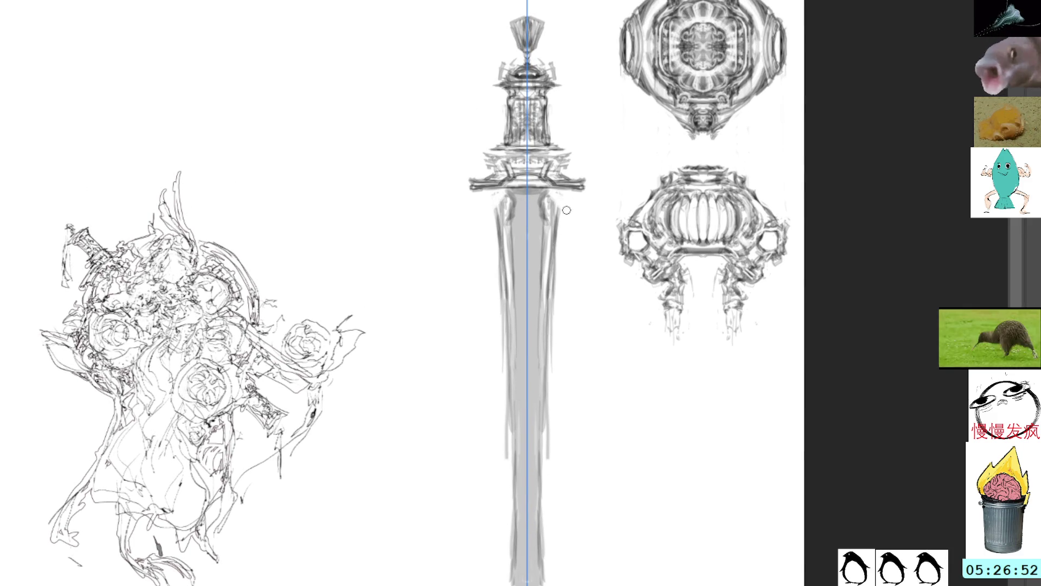
mouse_move(548, 194)
left_mouse_down()
mouse_move(550, 203)
mouse_move(513, 203)
mouse_move(508, 239)
mouse_move(493, 235)
mouse_move(502, 237)
mouse_move(508, 209)
mouse_move(502, 243)
mouse_move(509, 213)
left_mouse_up()
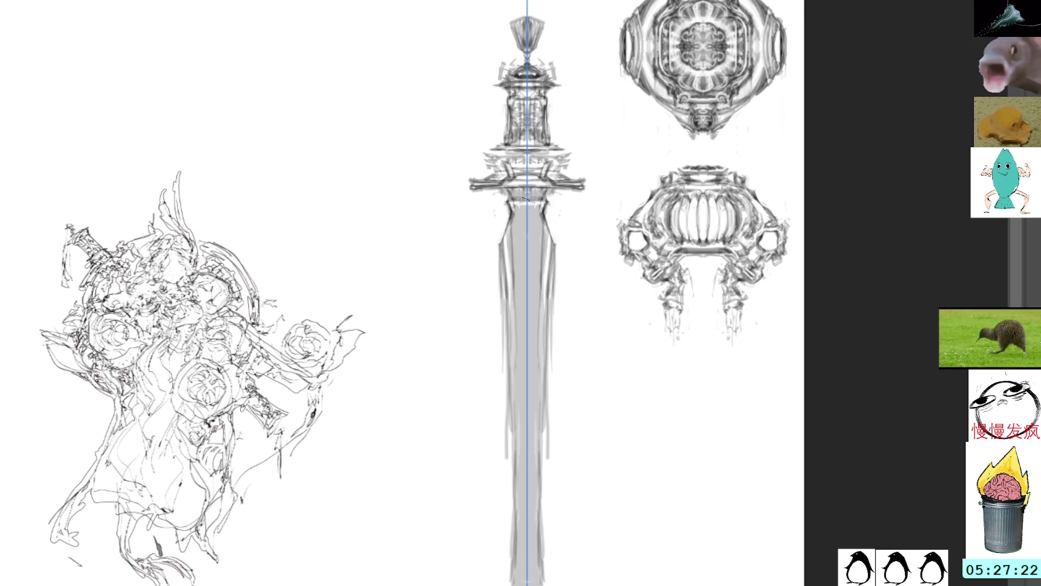
mouse_move(533, 197)
left_mouse_down()
mouse_move(548, 222)
mouse_move(517, 218)
mouse_move(537, 214)
mouse_move(517, 224)
mouse_move(530, 232)
left_mouse_up()
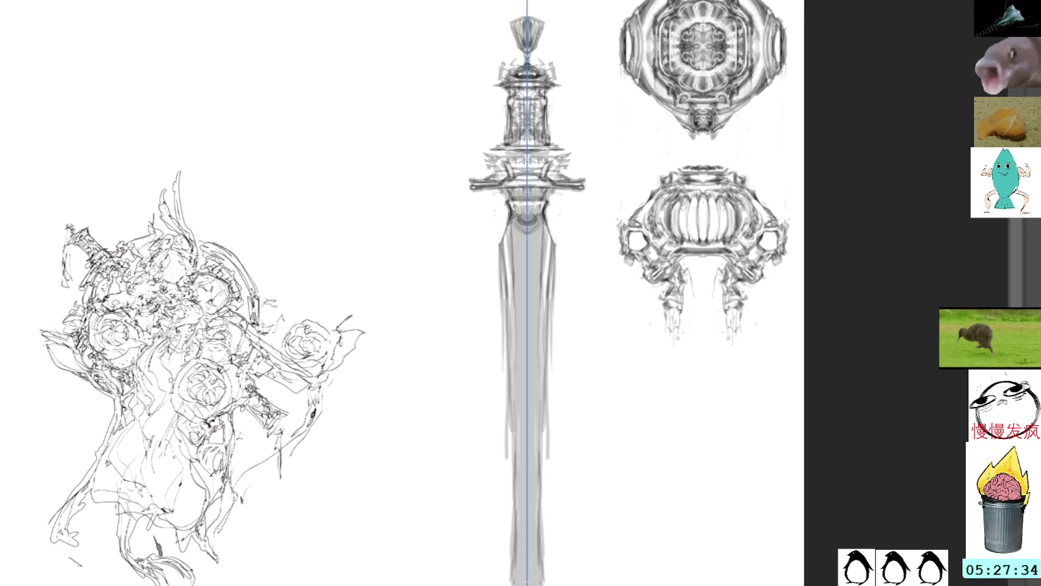
left_click_drag(520, 240, 532, 338)
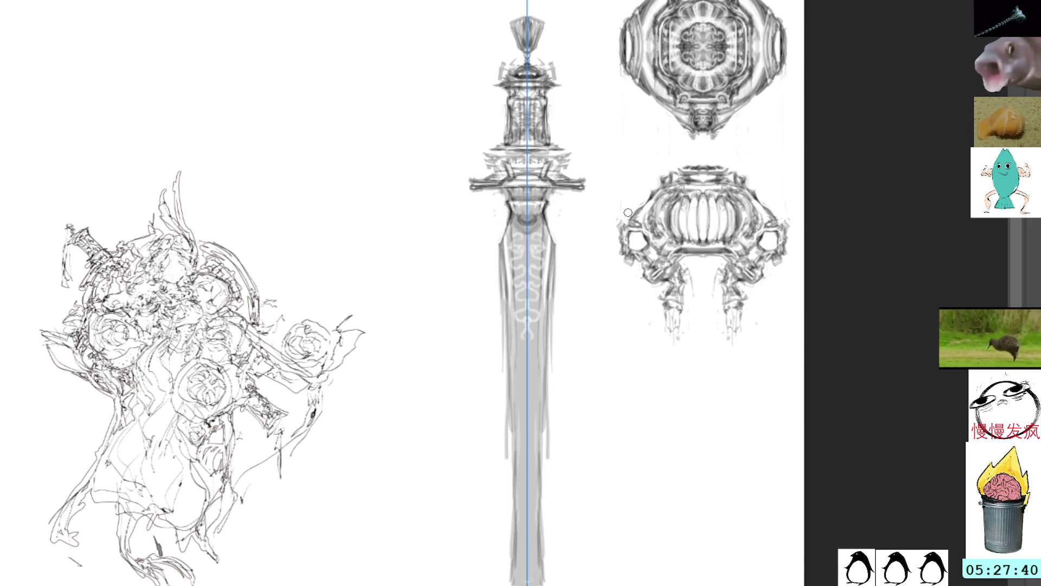
Try light mirrored filigree strokes at the blade's bottom, undoing the unwanted attempts
key("ctrl+z")
left_click_drag(508, 557, 530, 468)
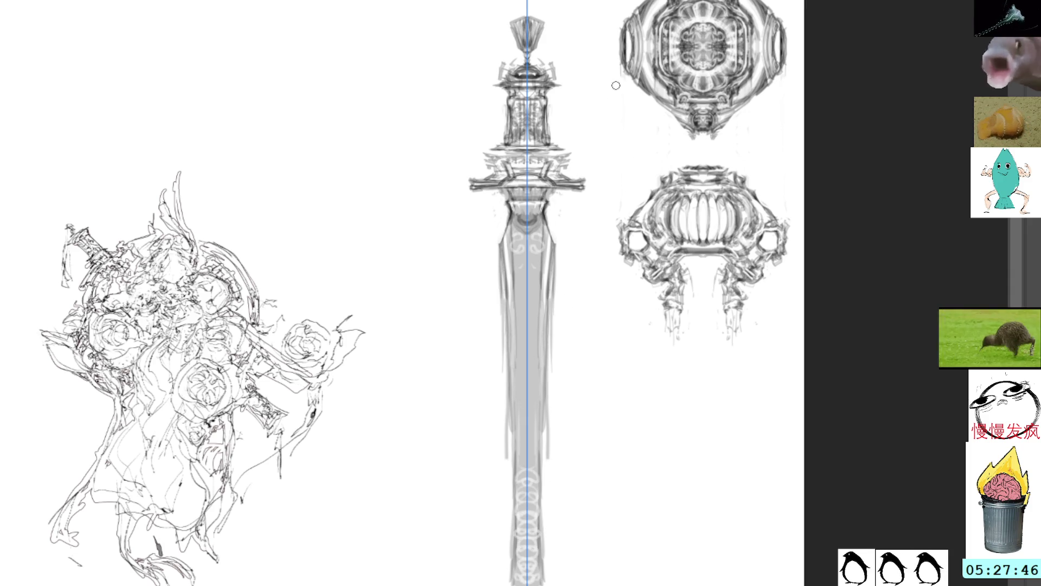
key("ctrl+z")
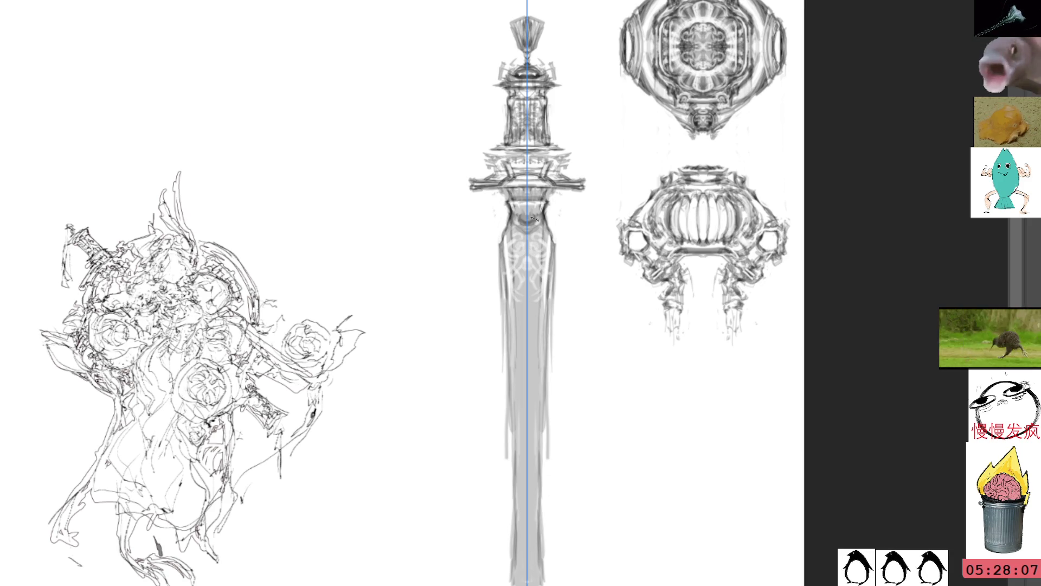
Turn off the symmetry guide and scribble a small word above the flower sketch
key("ctrl+semicolon")
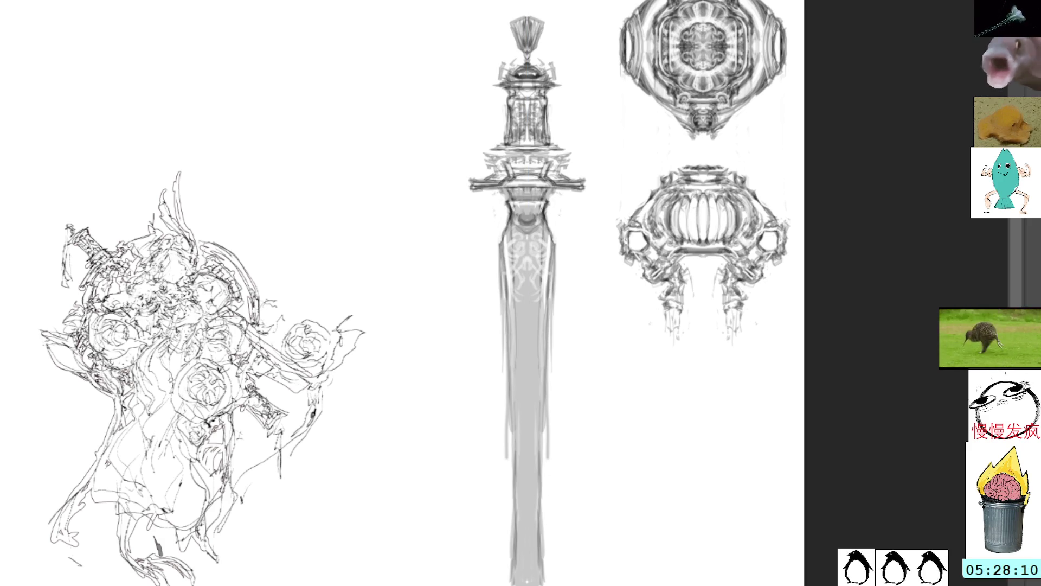
mouse_move(317, 175)
left_mouse_down()
mouse_move(355, 159)
mouse_move(326, 192)
mouse_move(337, 205)
left_mouse_up()
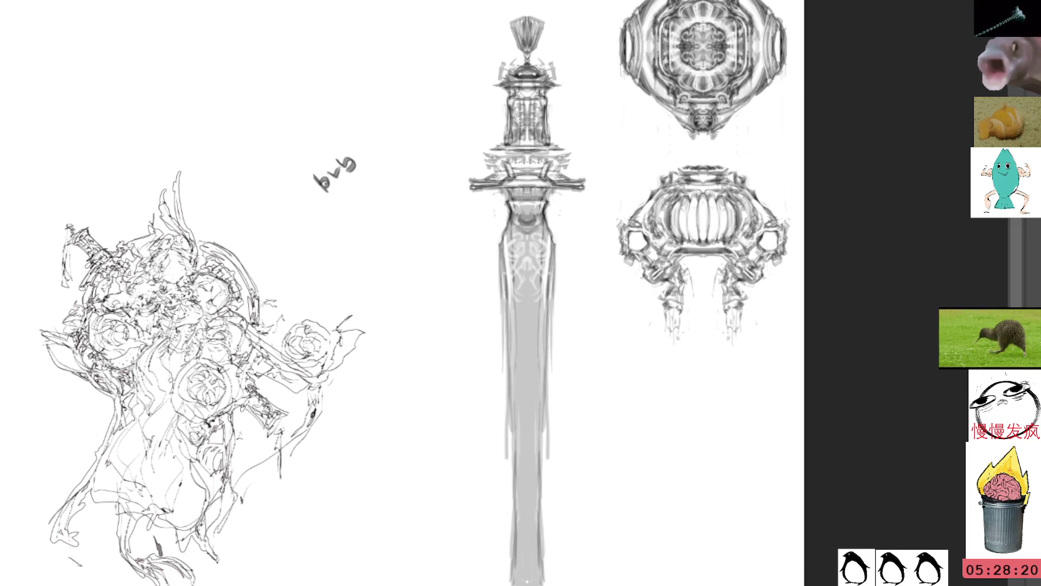
Lasso and clear the scribble, then enable vertical symmetry through the sword's centre
left_click_drag(329, 138, 376, 144)
key("Delete")
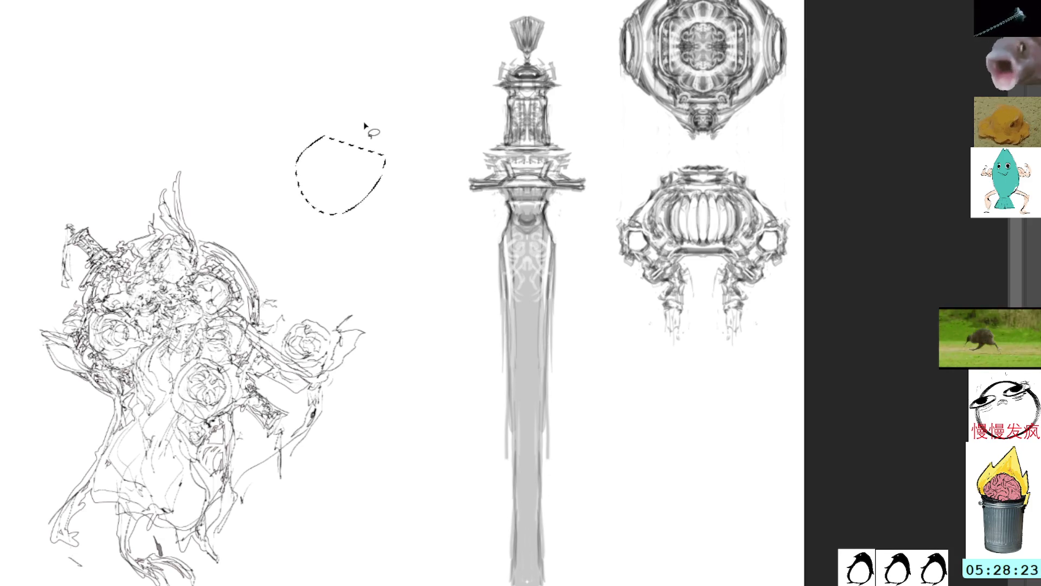
key("ctrl+d")
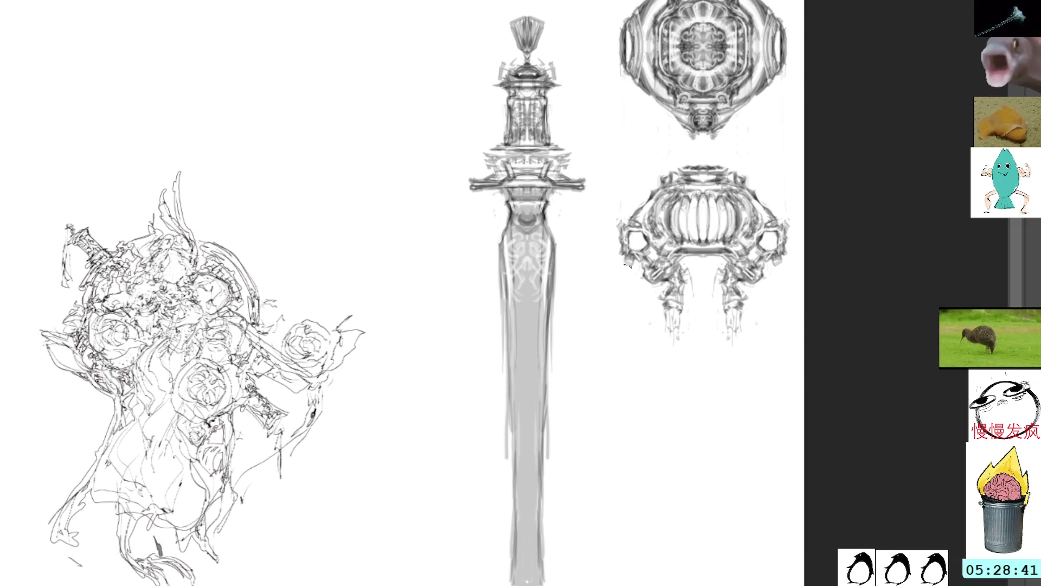
key("ctrl+semicolon")
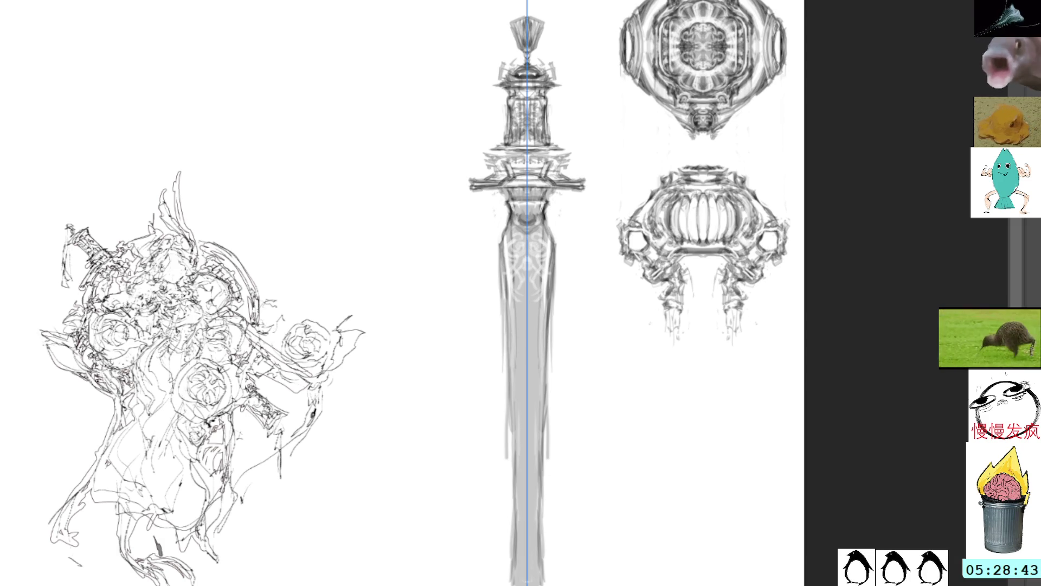
Shade both blade edges with mirrored strokes running down the lower blade, undoing the last pass
left_click_drag(552, 227, 556, 317)
left_click_drag(556, 254, 543, 366)
left_click_drag(497, 245, 497, 284)
left_click_drag(553, 260, 552, 361)
left_click_drag(552, 318, 547, 391)
left_click_drag(547, 341, 544, 472)
left_click_drag(544, 401, 547, 530)
left_click_drag(547, 366, 546, 427)
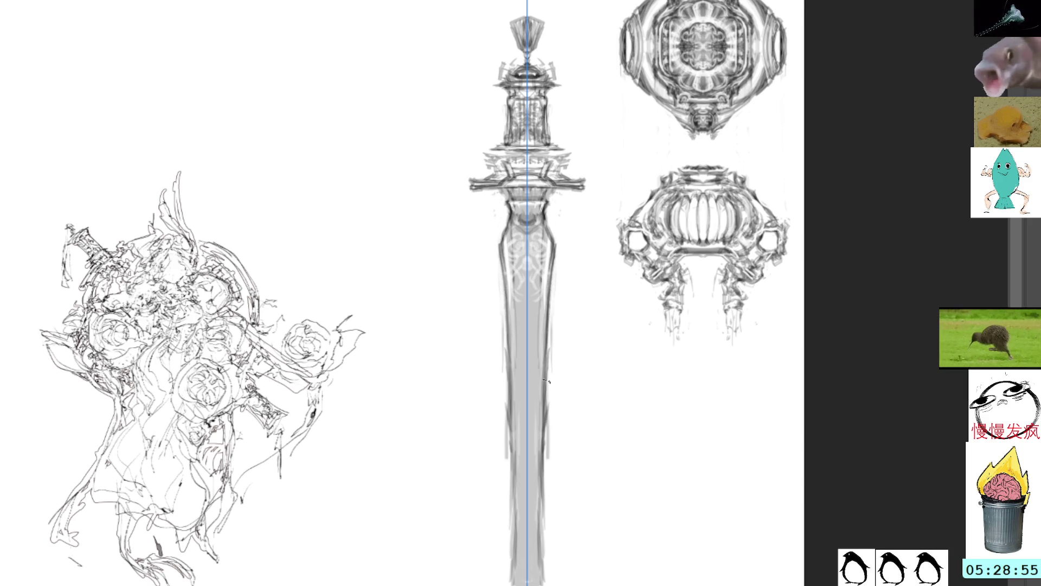
left_click_drag(548, 360, 545, 445)
left_click_drag(544, 386, 543, 493)
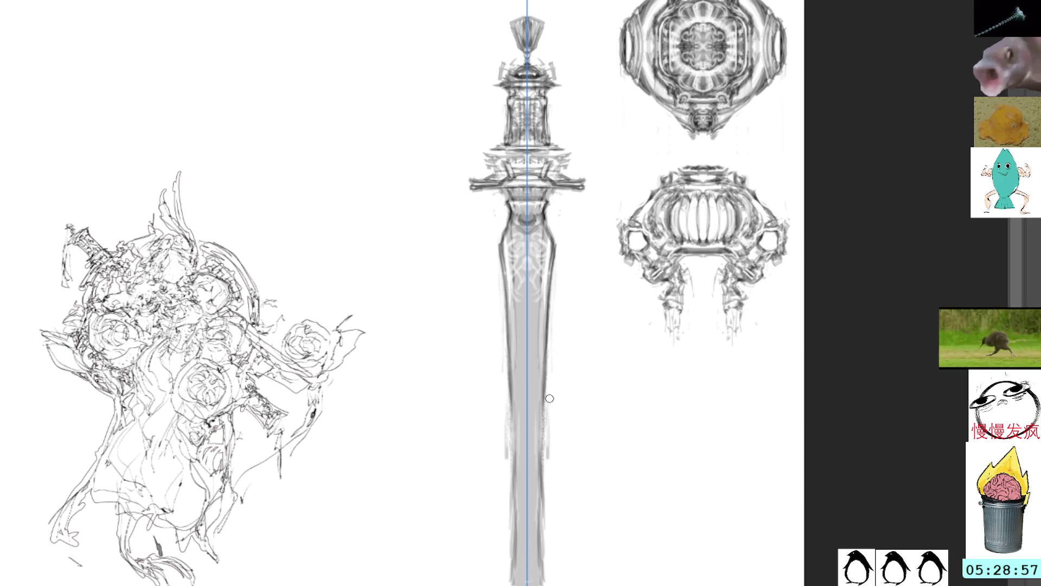
key("ctrl+z")
key("ctrl+z")
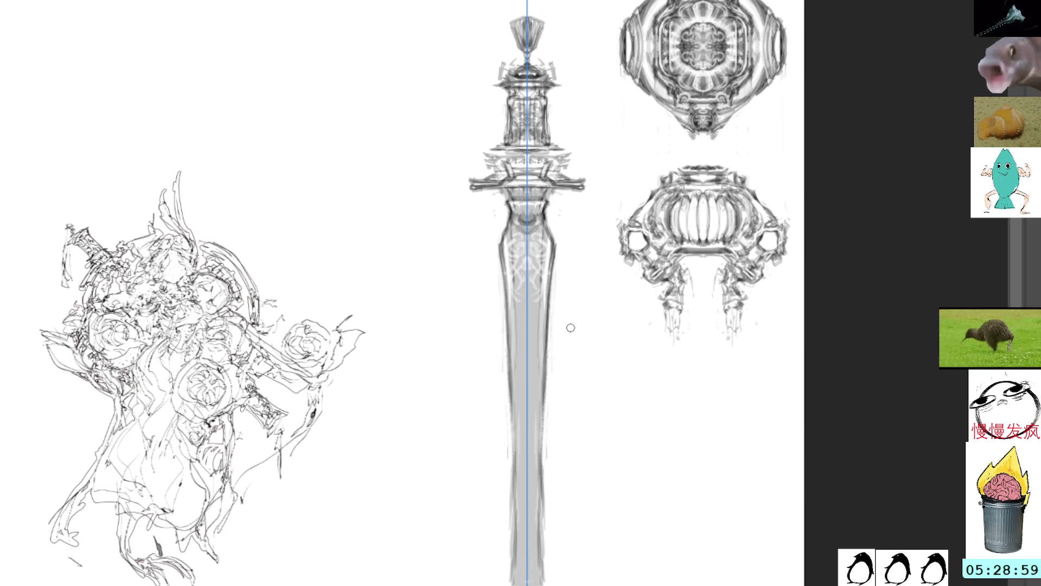
Tilt the canvas and shade both edges of the angled blade, then return the view upright
left_click_drag(723, 184, 471, 111)
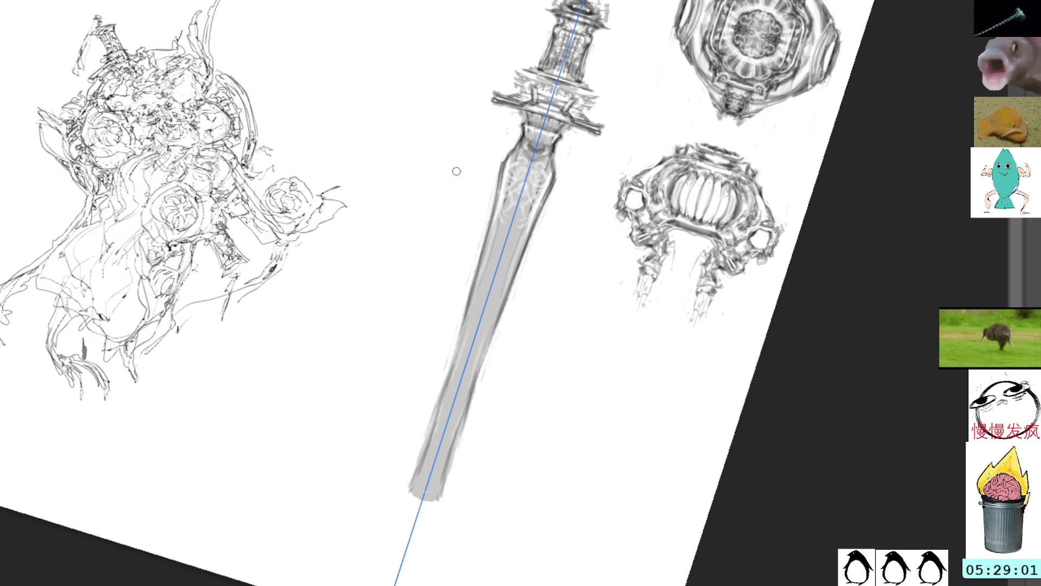
left_click_drag(481, 350, 472, 403)
left_click_drag(498, 316, 474, 397)
mouse_move(484, 351)
left_mouse_down()
mouse_move(443, 498)
mouse_move(415, 455)
mouse_move(423, 496)
mouse_move(442, 499)
left_mouse_up()
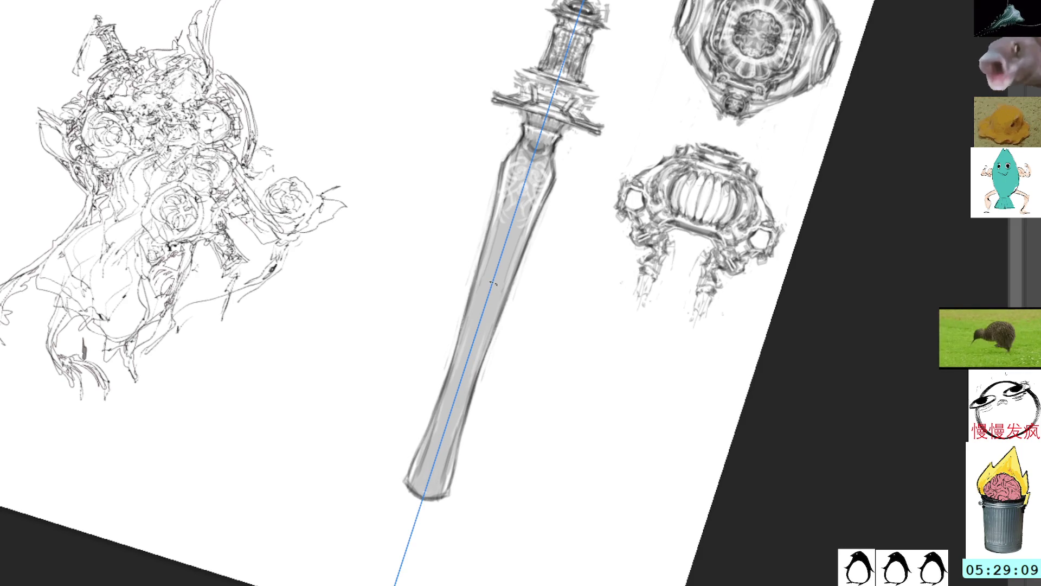
key("5")
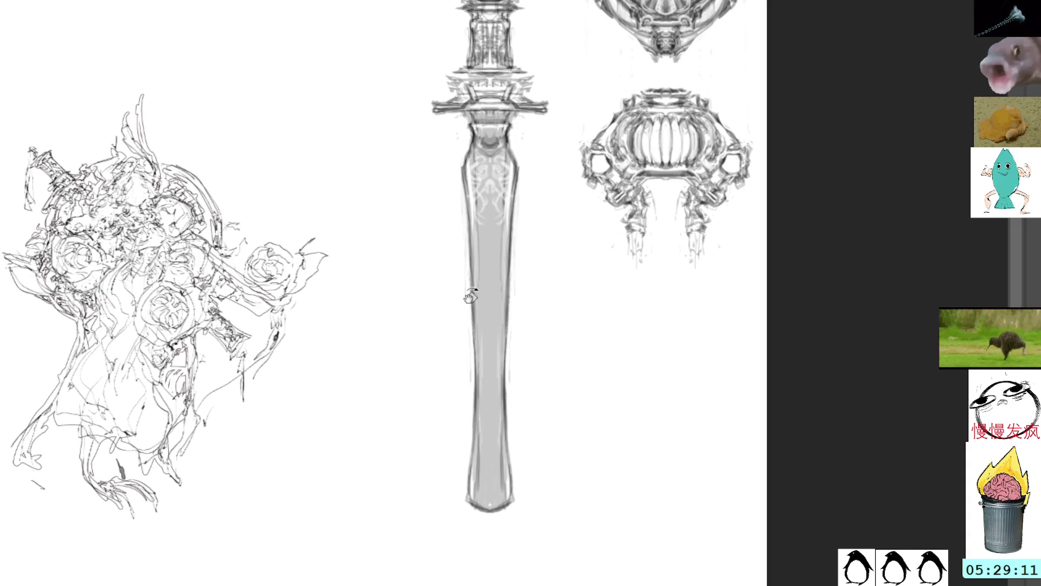
Darken both lower blade edges and the tip with short mirrored refining strokes
mouse_move(512, 466)
left_mouse_down()
mouse_move(510, 493)
mouse_move(508, 459)
left_mouse_up()
mouse_move(509, 414)
left_mouse_down()
mouse_move(513, 499)
mouse_move(511, 480)
left_mouse_up()
left_click_drag(510, 440, 511, 501)
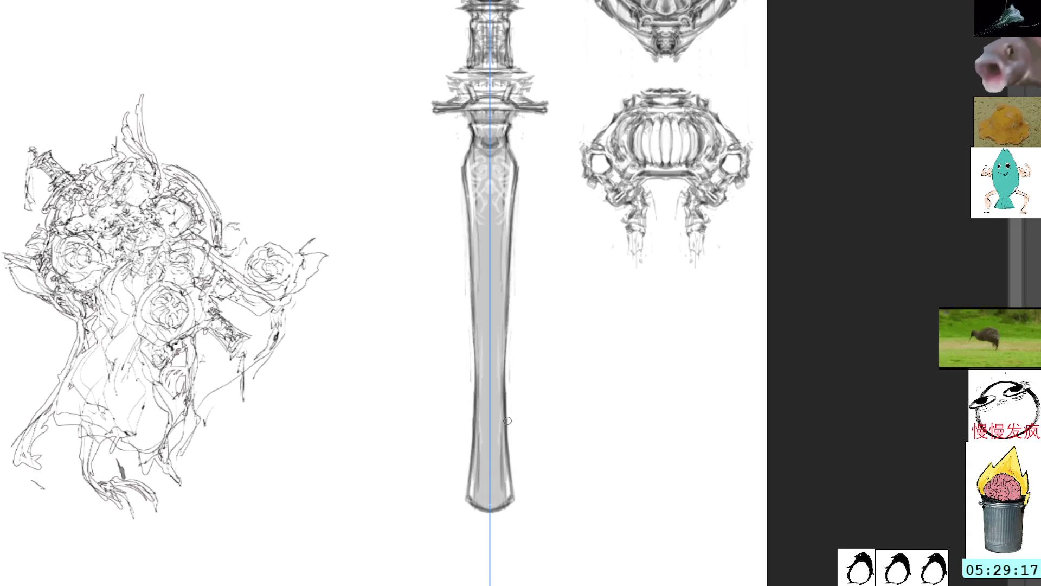
left_click_drag(505, 428, 504, 384)
left_click_drag(478, 492, 477, 501)
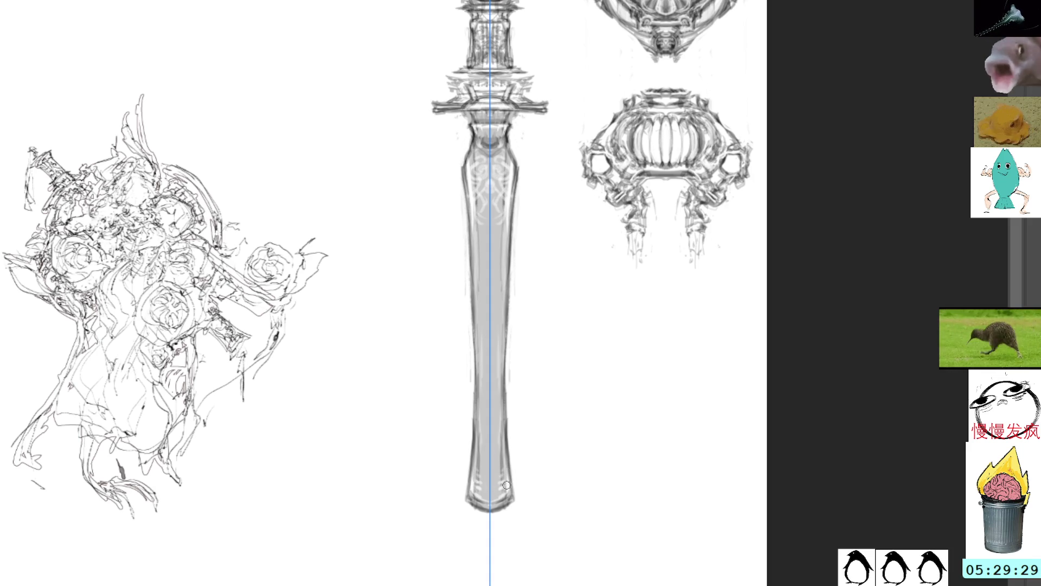
left_click_drag(509, 491, 506, 476)
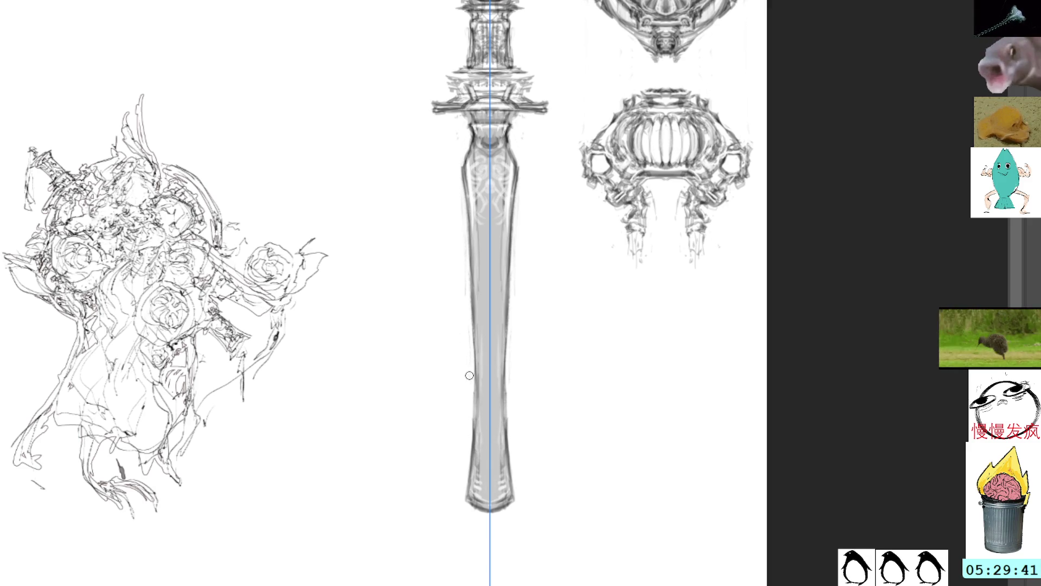
scroll(519, 270, "up", 3)
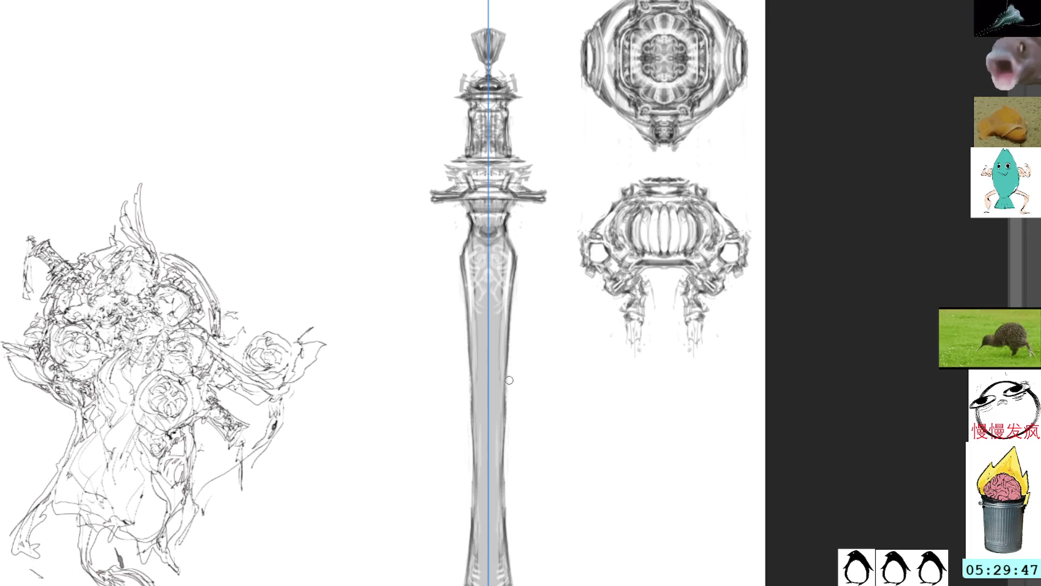
Darken both blade edges along their full length with mirrored strokes toward the tip
left_click_drag(511, 345, 508, 434)
left_click_drag(508, 374, 506, 478)
left_click_drag(509, 412, 506, 503)
left_click_drag(508, 430, 506, 527)
left_click_drag(504, 459, 506, 535)
left_click_drag(509, 417, 508, 478)
left_click_drag(506, 440, 507, 533)
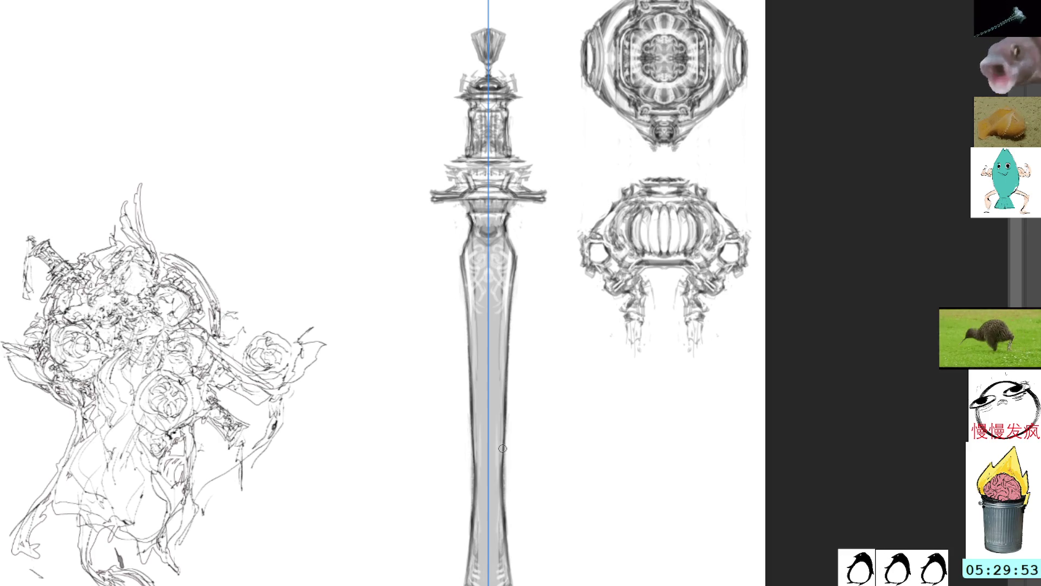
Tilt the canvas, reset it upright and zoom in on the sword's upper half
left_click_drag(499, 421, 616, 302)
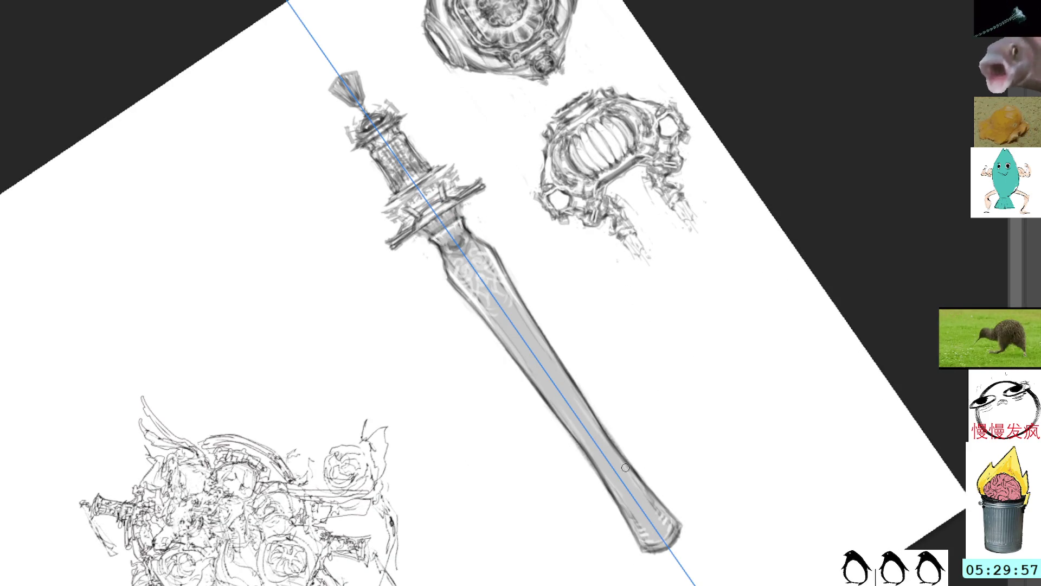
key("space")
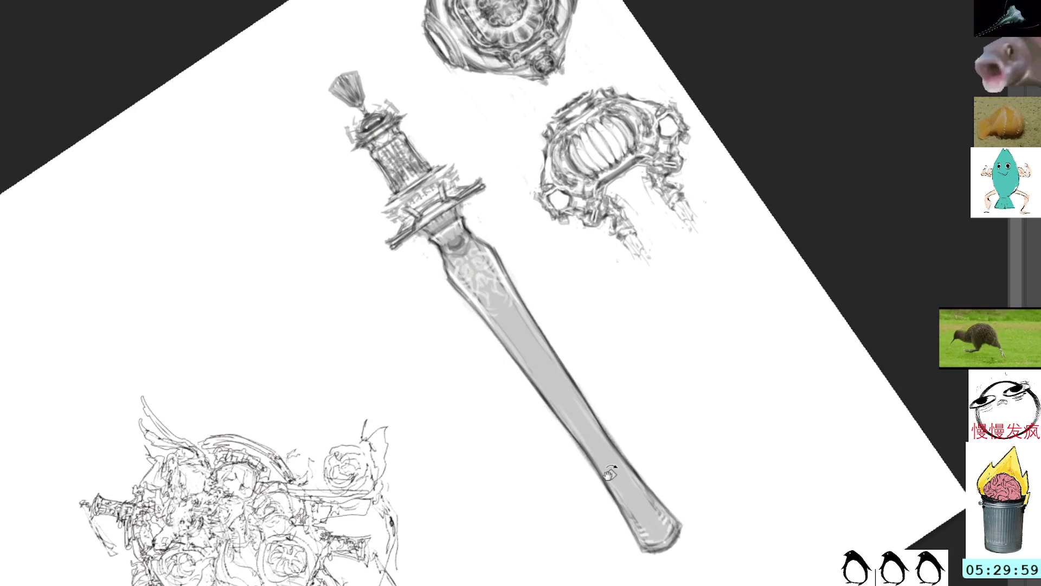
key("Home")
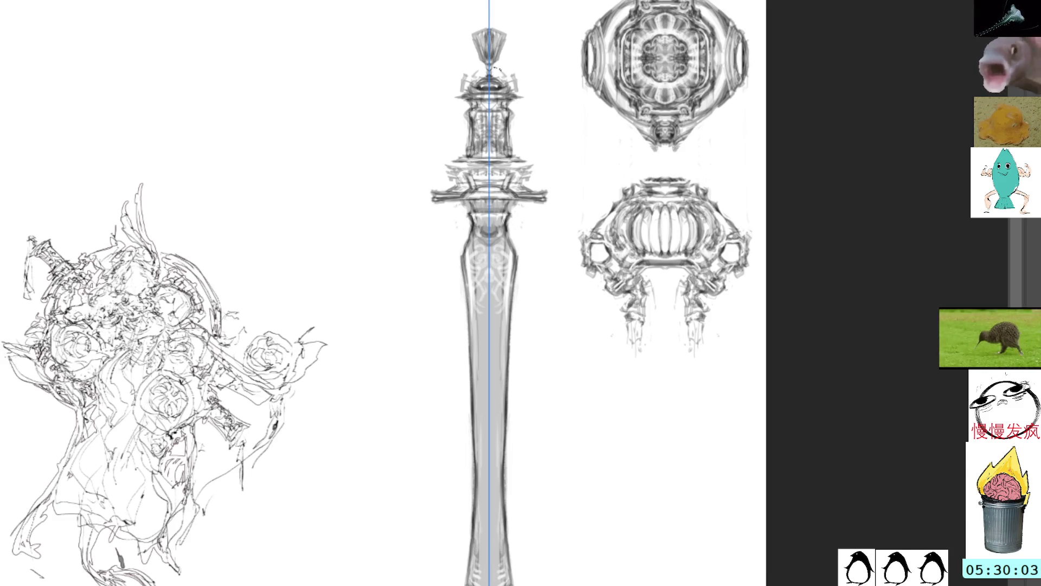
key("ctrl+h")
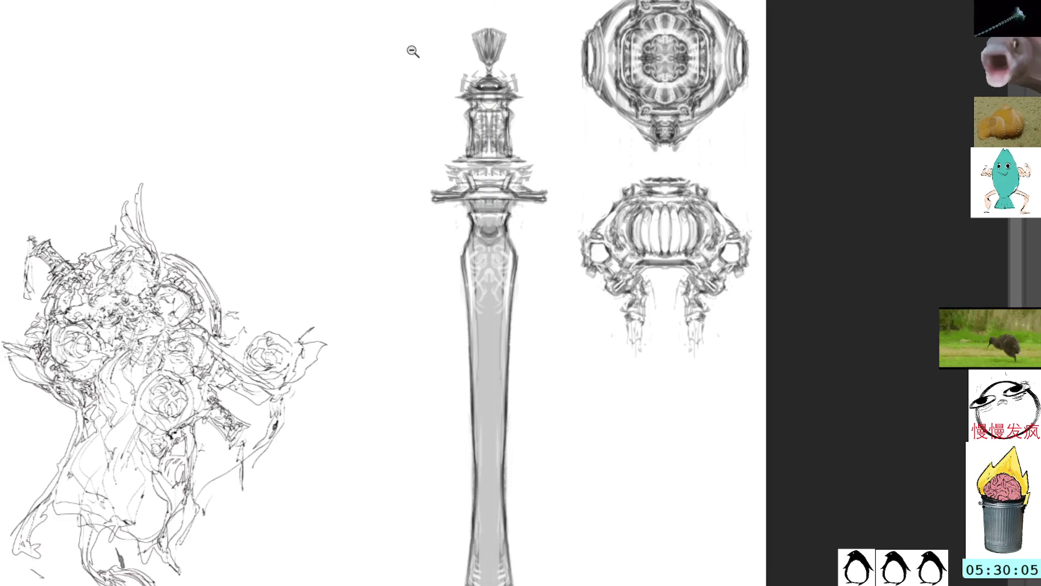
left_click(436, 70)
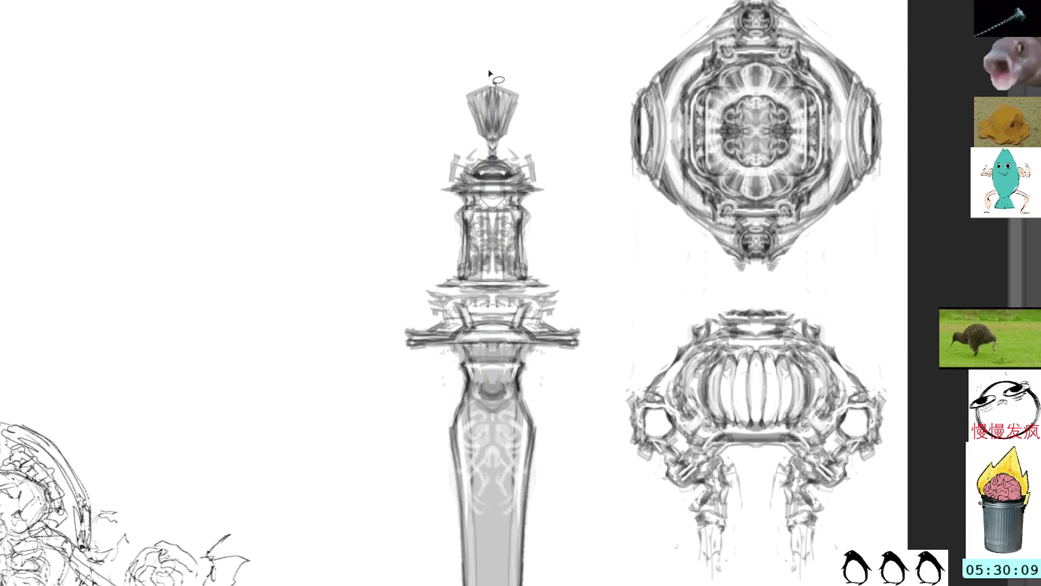
Lasso and delete the fan-shaped finial, then sketch a small mirrored knob atop the pommel
mouse_move(483, 70)
left_mouse_down()
mouse_move(480, 146)
mouse_move(538, 104)
left_mouse_up()
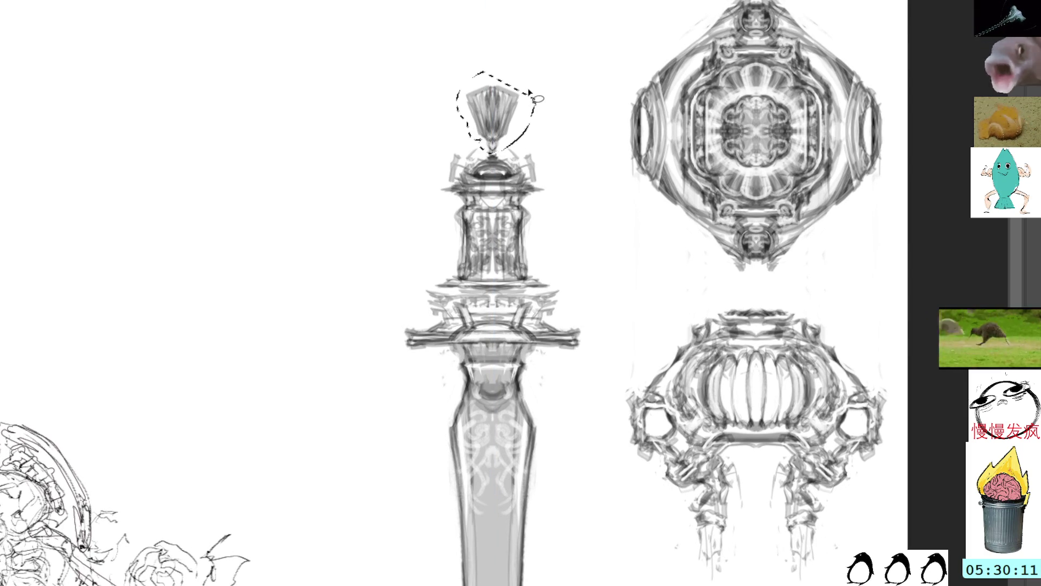
key("Delete")
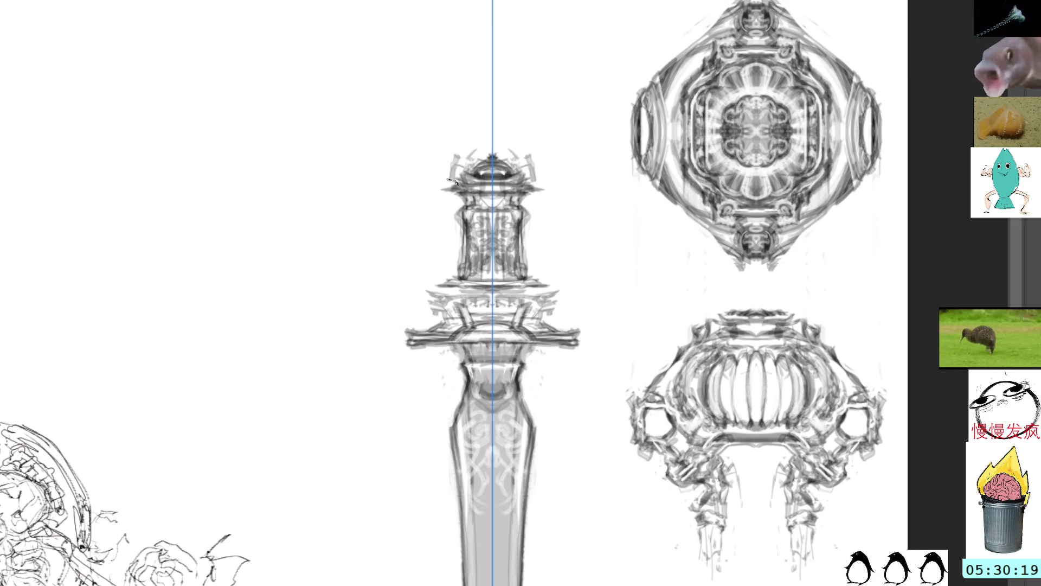
left_click_drag(464, 196, 455, 179)
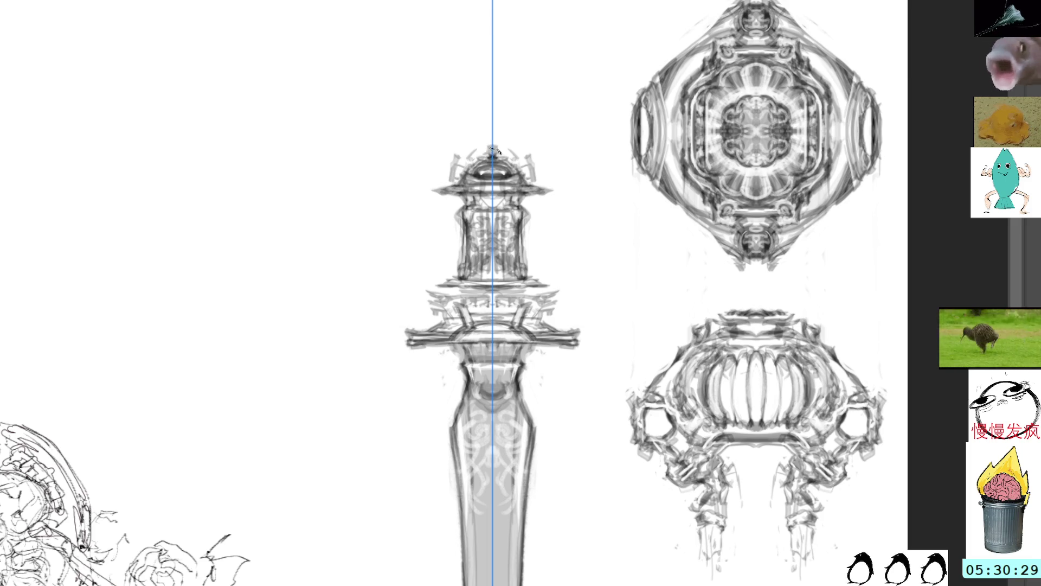
left_click_drag(490, 132, 491, 128)
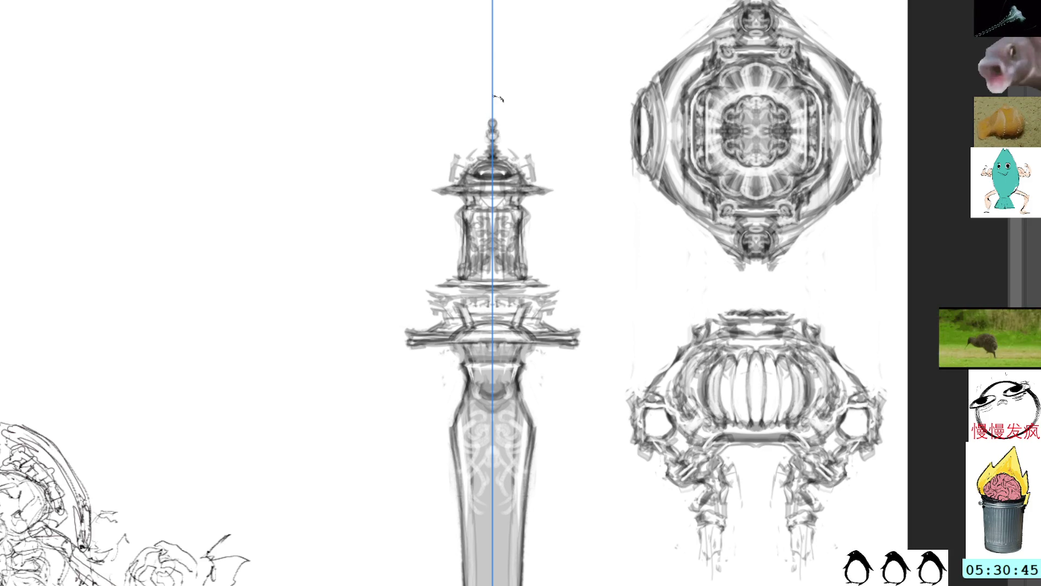
Draw a tall tapered spike finial above the pommel and shade it with mirrored strokes
left_click_drag(491, 114, 486, 64)
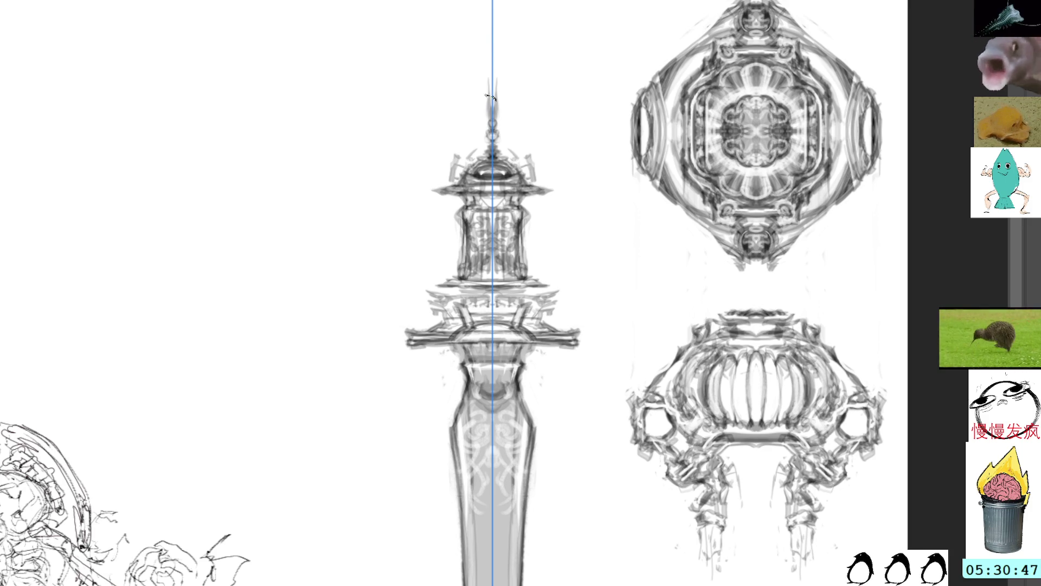
left_click_drag(483, 111, 477, 65)
mouse_move(491, 113)
left_mouse_down()
mouse_move(478, 41)
mouse_move(504, 38)
mouse_move(490, 86)
left_mouse_up()
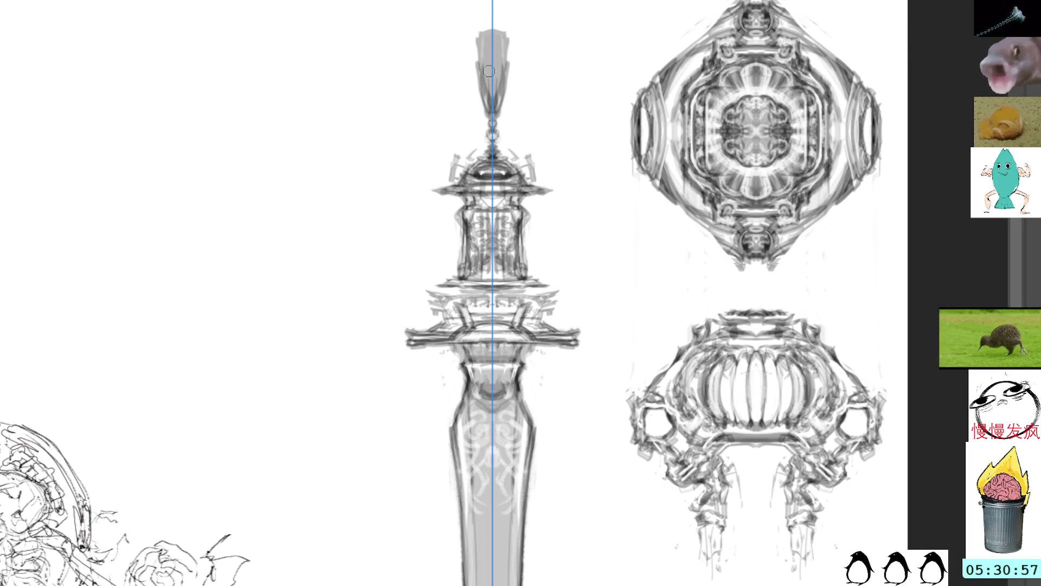
mouse_move(481, 29)
left_mouse_down()
mouse_move(485, 70)
mouse_move(497, 84)
mouse_move(494, 32)
mouse_move(503, 81)
left_mouse_up()
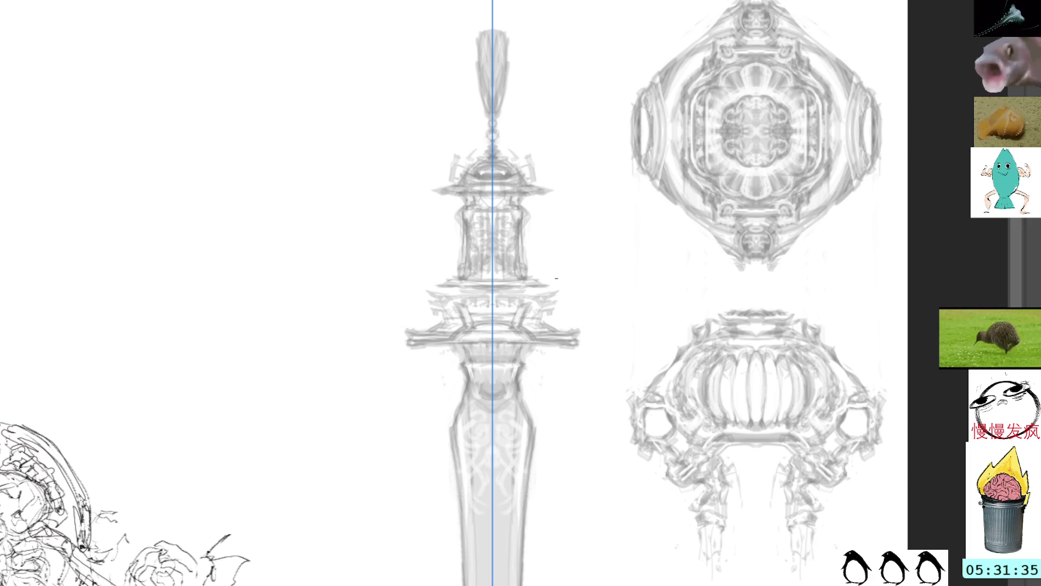
left_click_drag(397, 296, 384, 311)
key("ctrl+z")
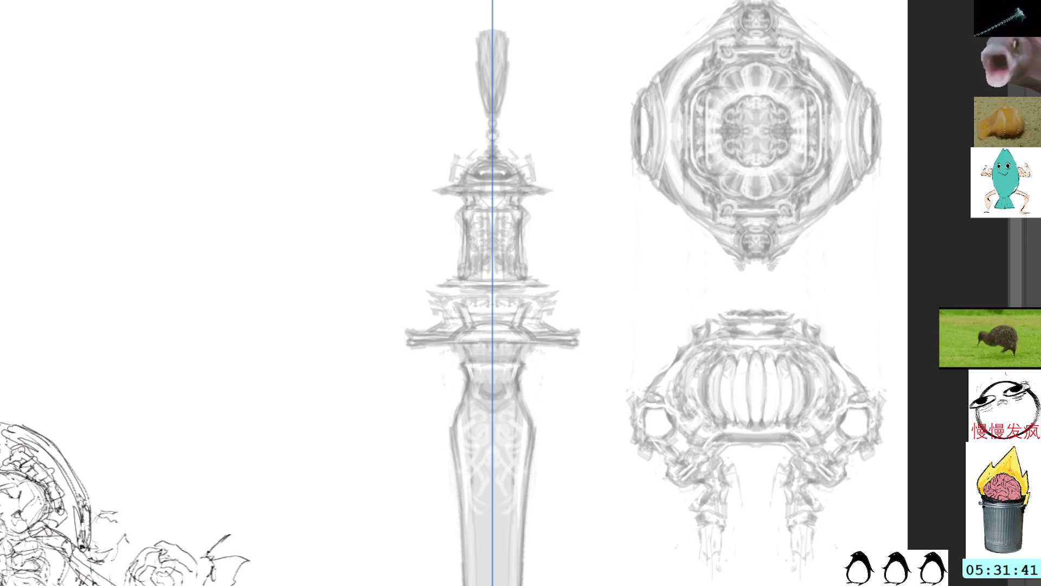
key("z")
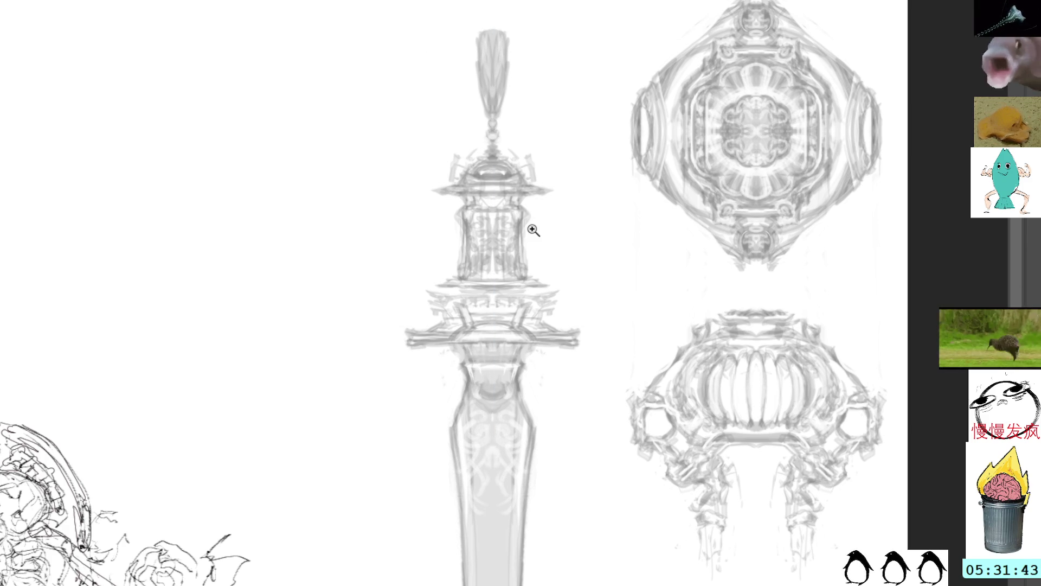
left_click(529, 226)
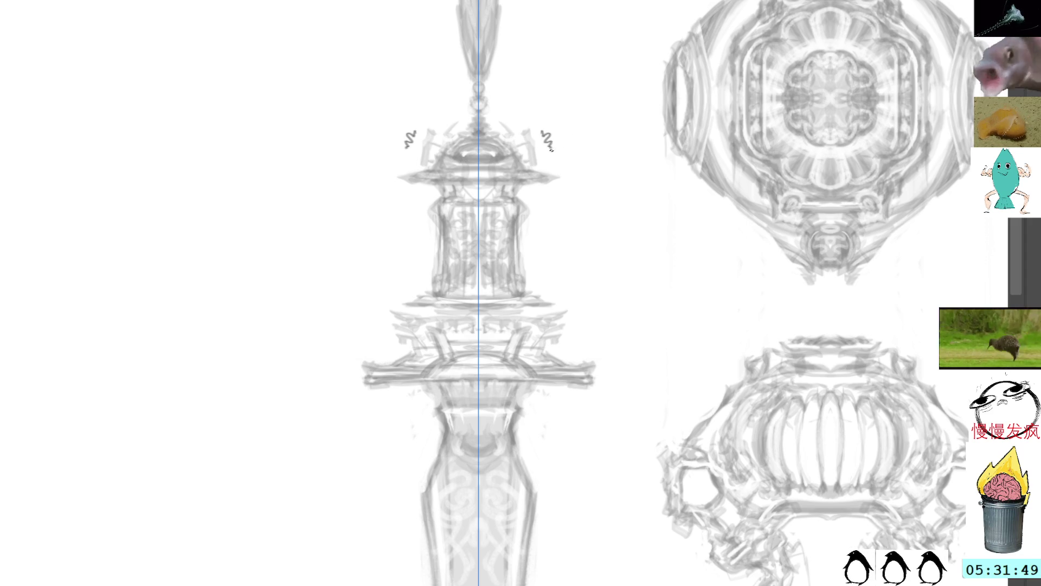
left_click_drag(428, 129, 425, 161)
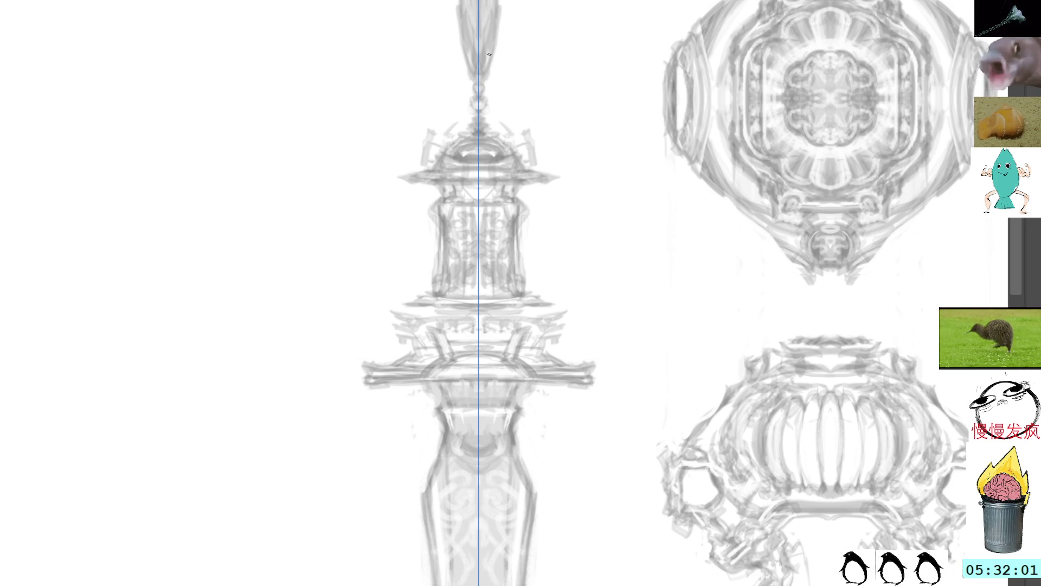
Tilt the canvas about 45° and ink mirrored outlines along the dome's lower edge on both sides
key("z")
key("b")
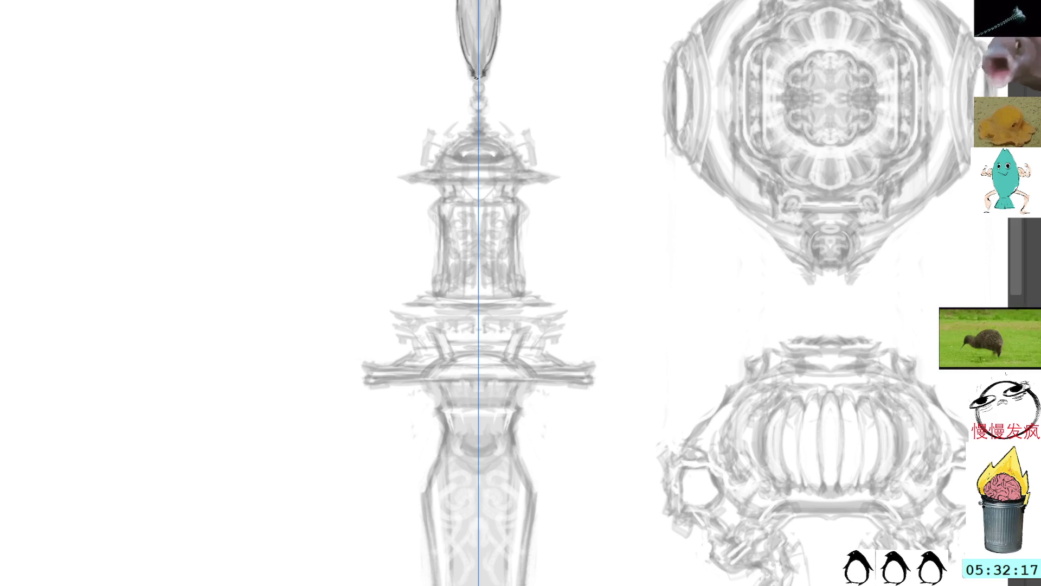
mouse_move(521, 157)
left_mouse_down()
mouse_move(614, 195)
mouse_move(659, 182)
left_mouse_up()
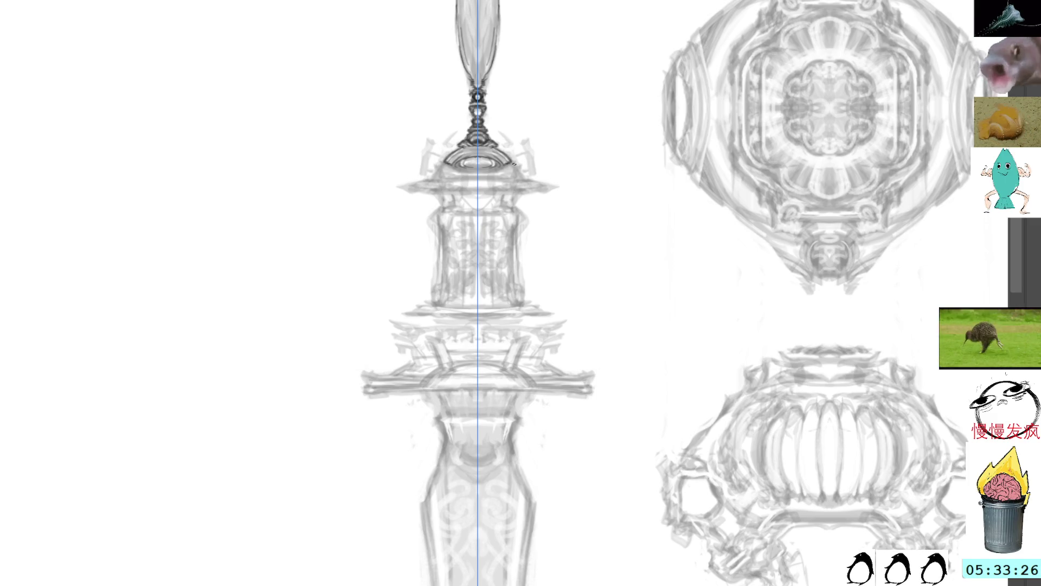
left_click_drag(514, 170, 519, 174)
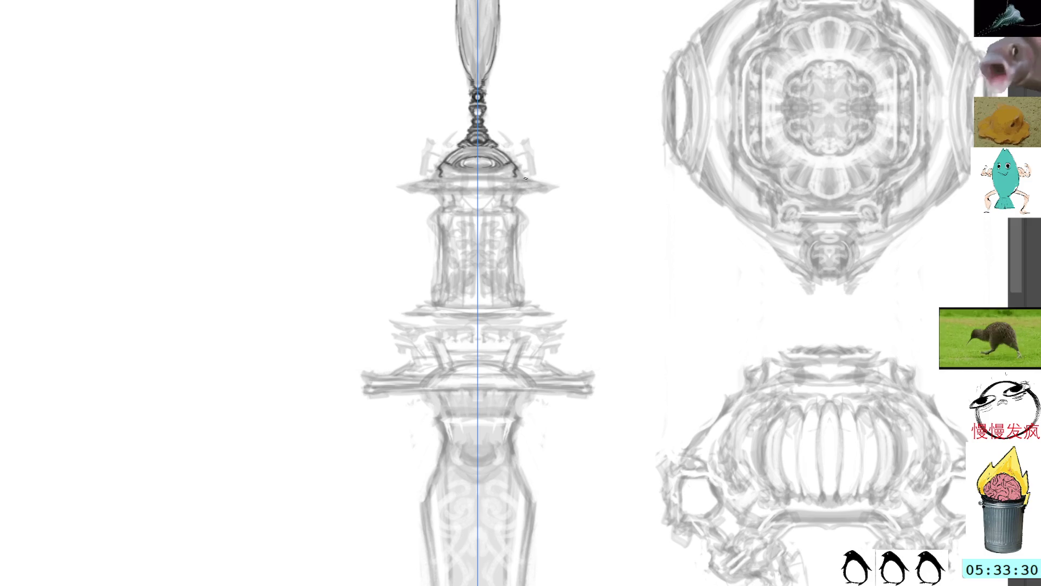
mouse_move(515, 154)
left_mouse_down()
mouse_move(525, 171)
mouse_move(481, 145)
left_mouse_up()
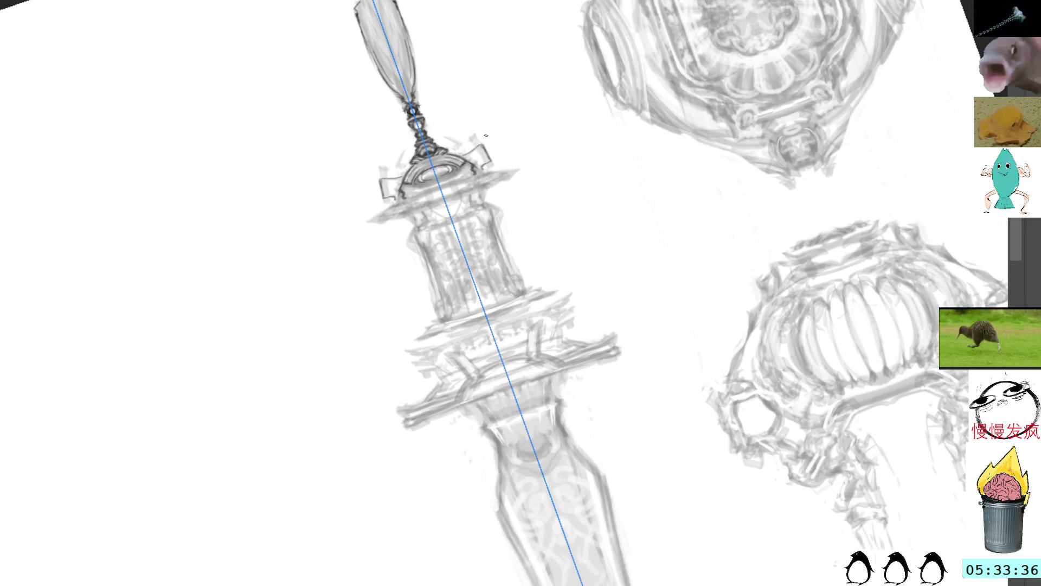
scroll(481, 145, "up", 2)
Turn the sword horizontal and darken the right edge of the collar's ring detail
left_click_drag(478, 135, 490, 178)
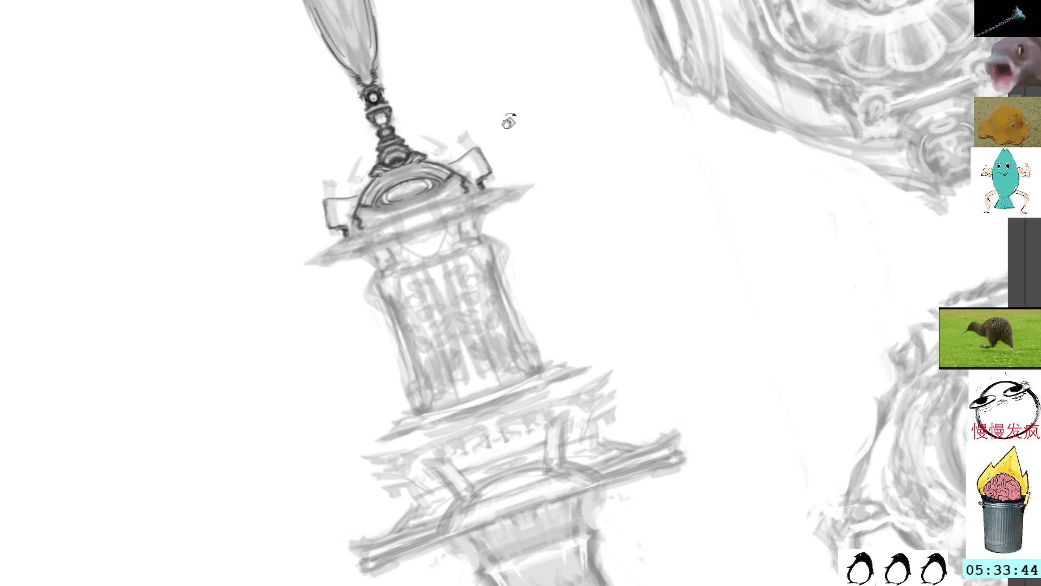
left_click_drag(482, 189, 502, 132)
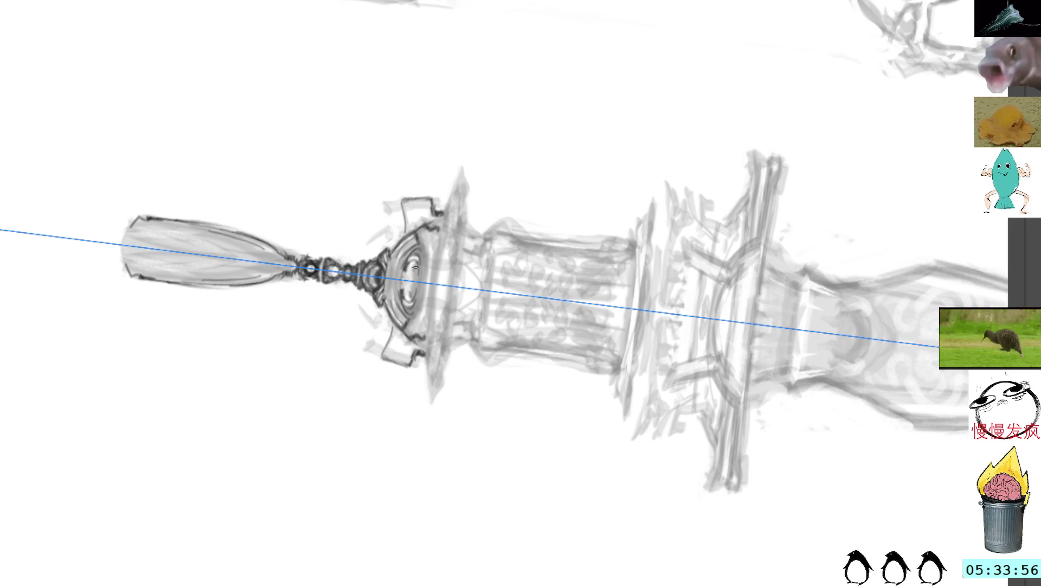
left_click_drag(416, 268, 412, 299)
left_click_drag(420, 260, 414, 294)
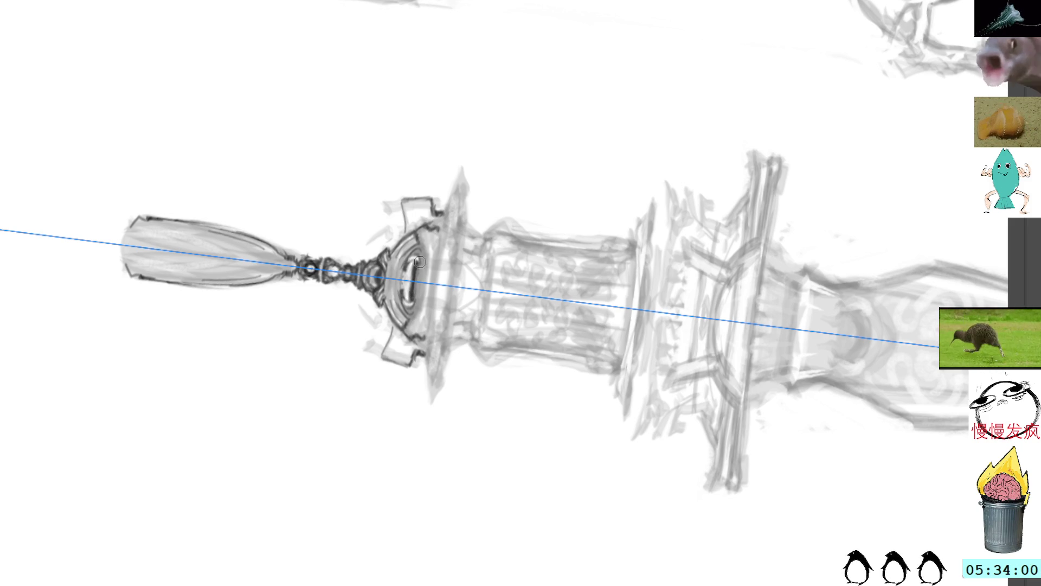
mouse_move(417, 254)
left_mouse_down()
mouse_move(410, 299)
mouse_move(419, 254)
left_mouse_up()
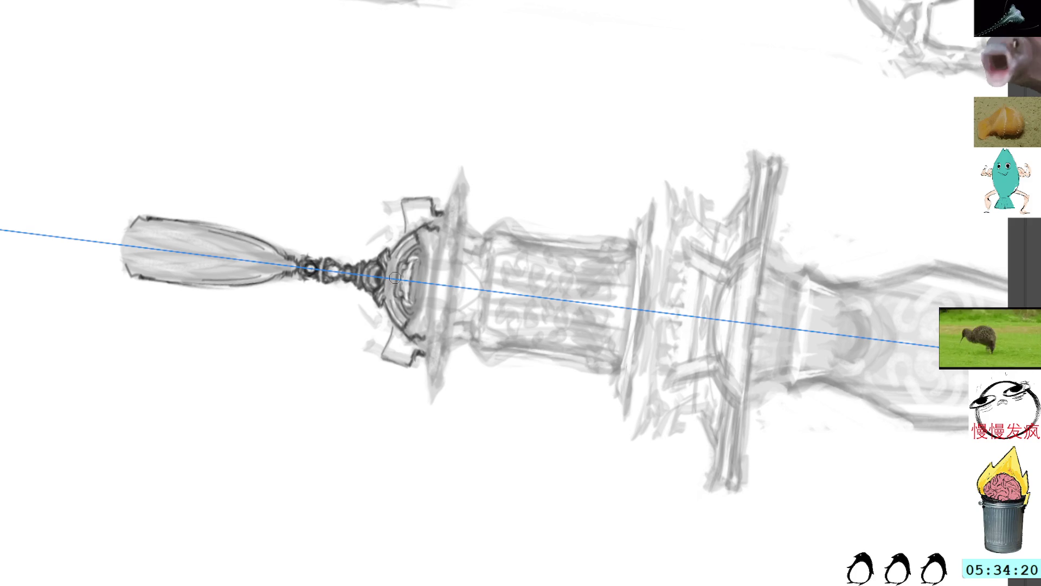
Ink a curved line along the collar's arch and tilt the canvas upward
mouse_move(400, 254)
left_mouse_down()
mouse_move(392, 291)
mouse_move(388, 277)
left_mouse_up()
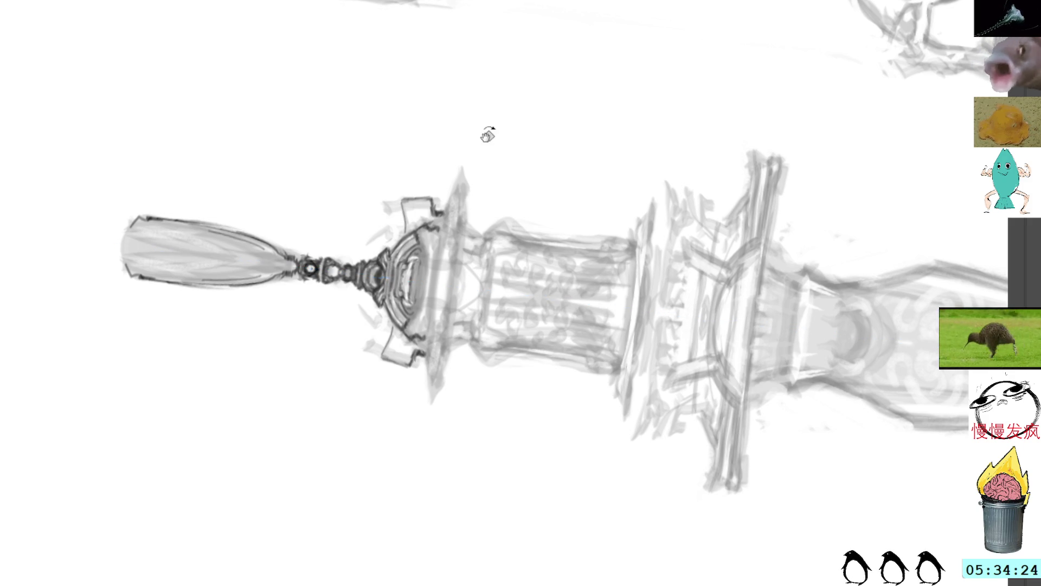
left_click_drag(483, 152, 412, 111)
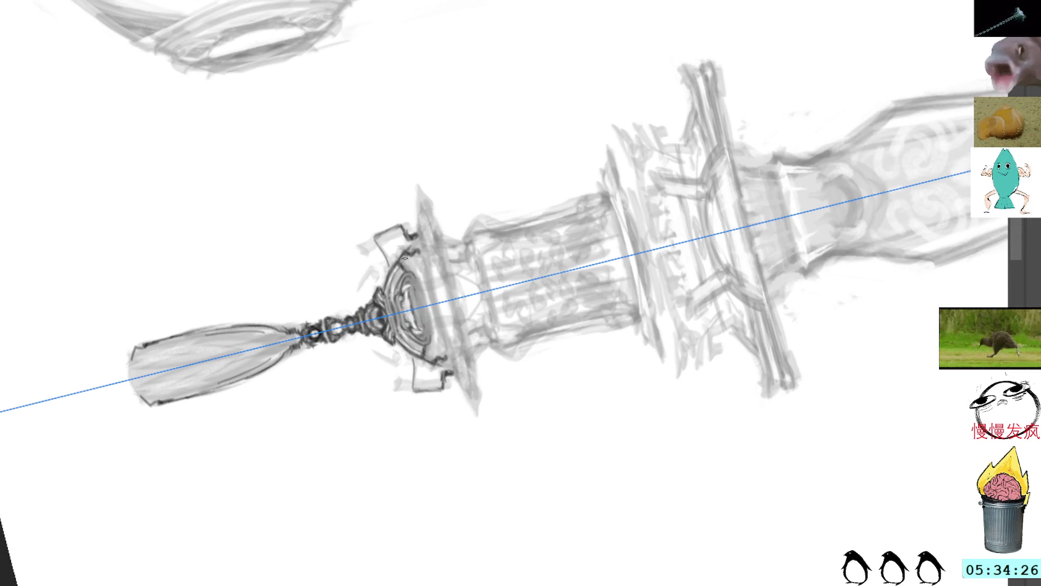
Ink the guard's top spike, lower point and dark marks along its arch and lower edge
mouse_move(417, 259)
left_mouse_down()
mouse_move(432, 280)
mouse_move(432, 258)
left_mouse_up()
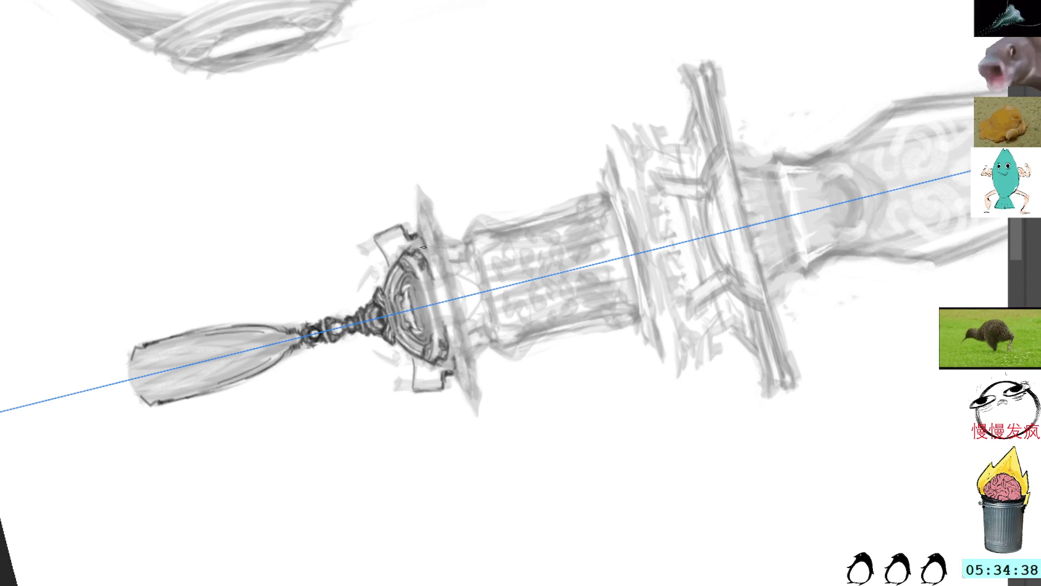
left_click_drag(420, 208, 419, 200)
left_click_drag(475, 365, 472, 384)
left_click_drag(418, 200, 416, 187)
left_click_drag(469, 386, 475, 416)
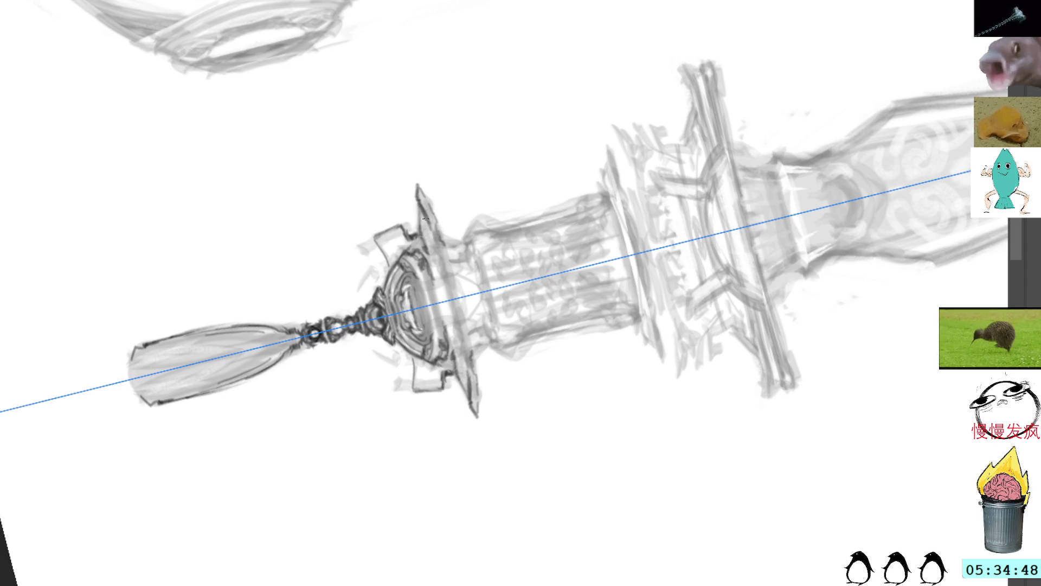
left_click_drag(462, 377, 467, 391)
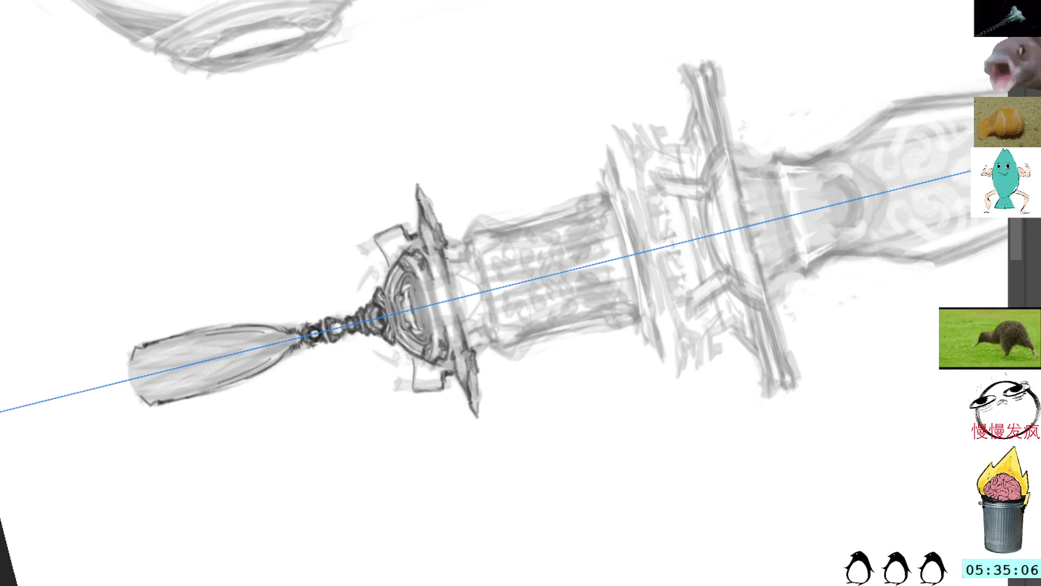
scroll(453, 232, "down", 1)
scroll(439, 235, "down", 1)
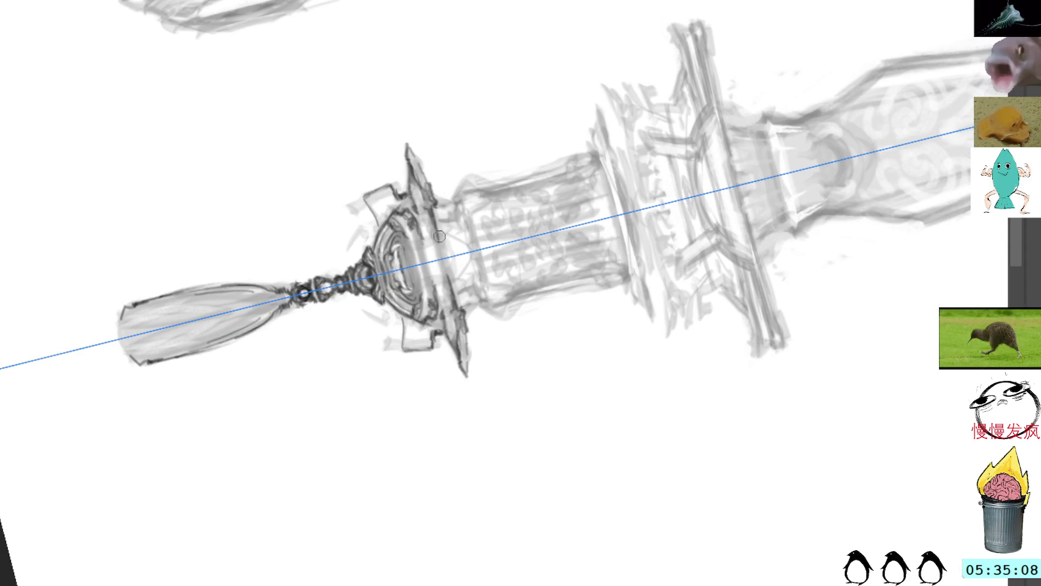
Rotate the canvas back upright, hide the symmetry guide and the sketch layer to check the inks
mouse_move(437, 237)
left_mouse_down()
mouse_move(409, 89)
mouse_move(456, 251)
mouse_move(446, 237)
mouse_move(395, 258)
left_mouse_up()
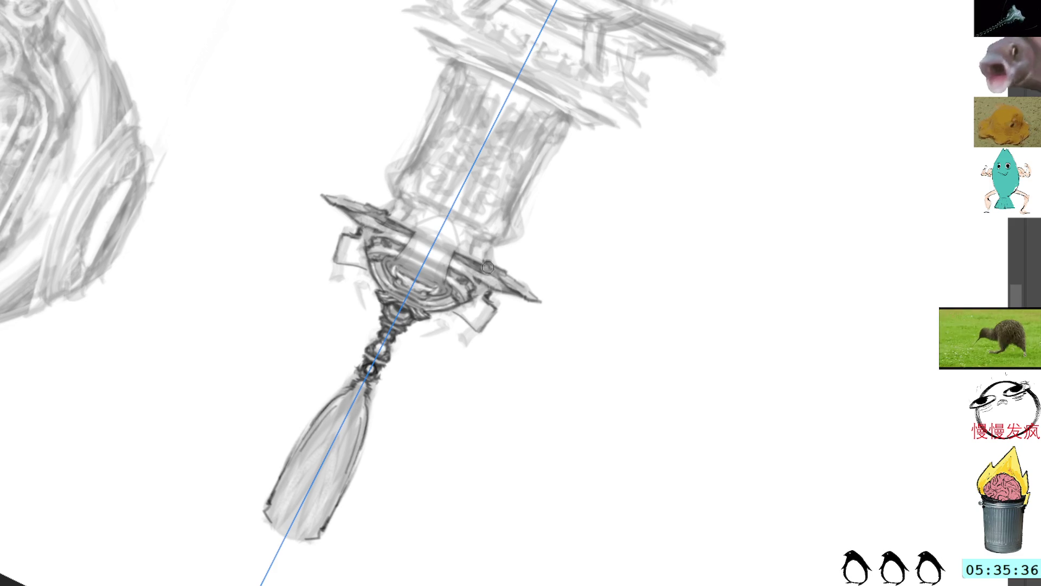
key("ctrl+semicolon")
left_click_drag(605, 120, 437, 130)
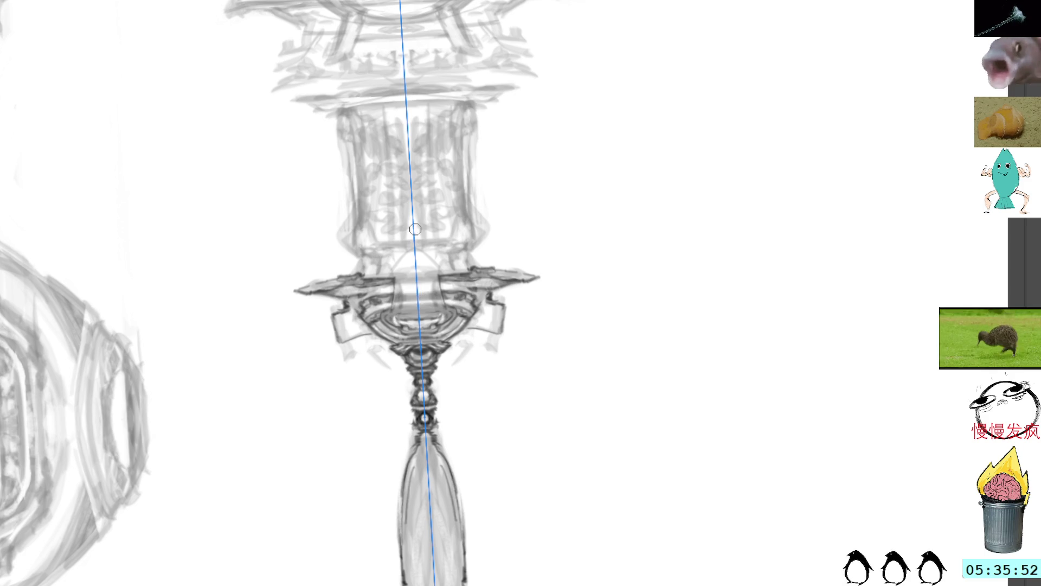
key("v")
key("v")
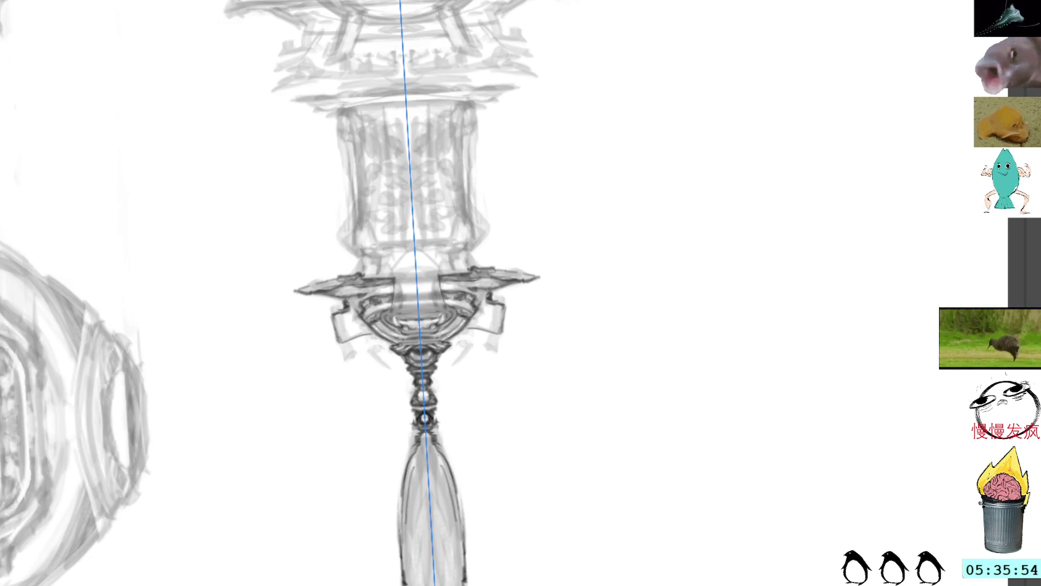
key("v")
key("v")
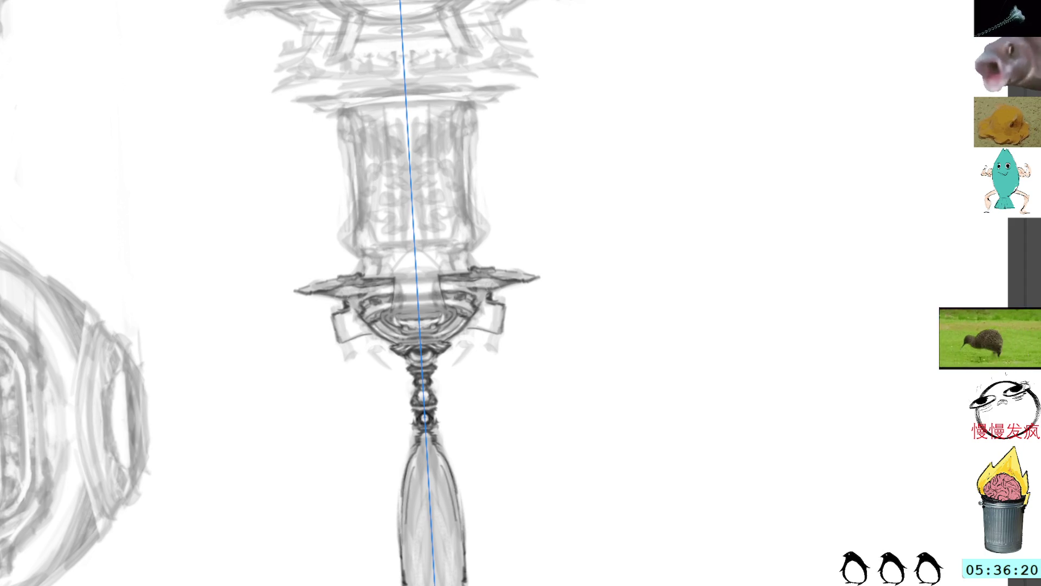
left_click_drag(485, 211, 497, 229)
key("ctrl+z")
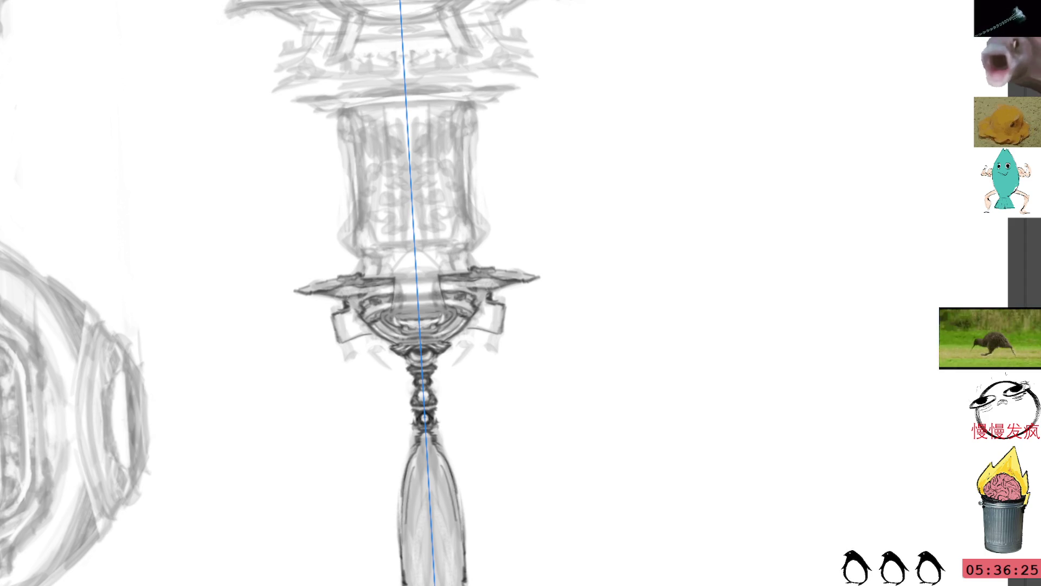
Rotate and reposition the view around the upper grip, then reset it upright and flipped
left_click_drag(515, 115, 605, 230)
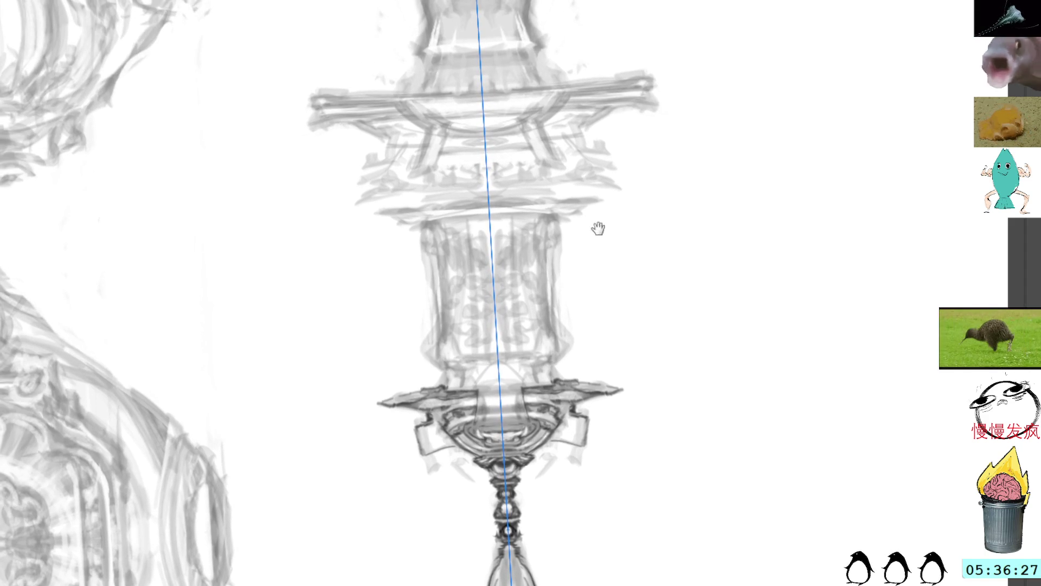
left_click_drag(688, 321, 562, 127)
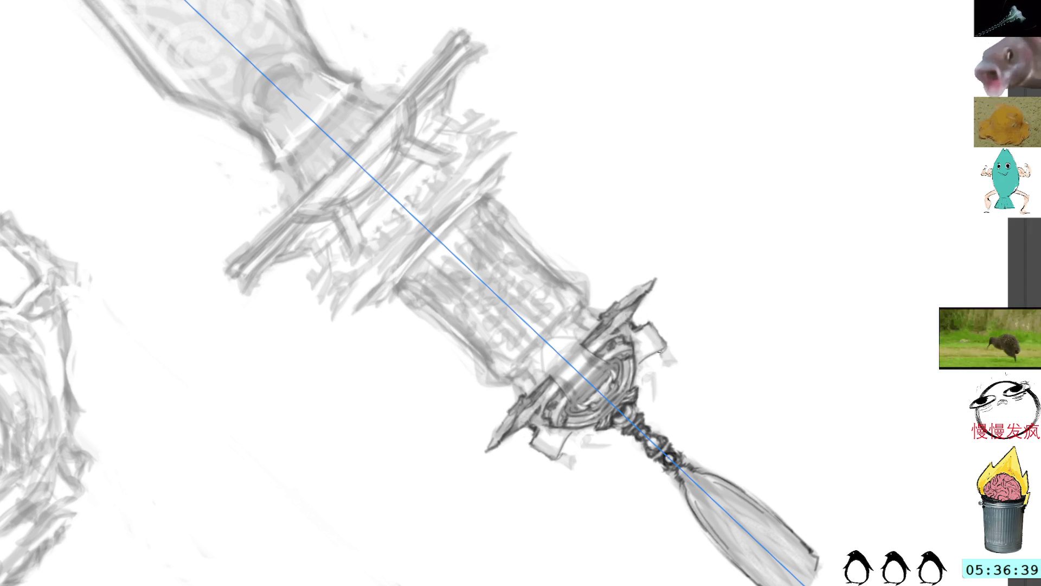
left_click_drag(708, 304, 660, 180)
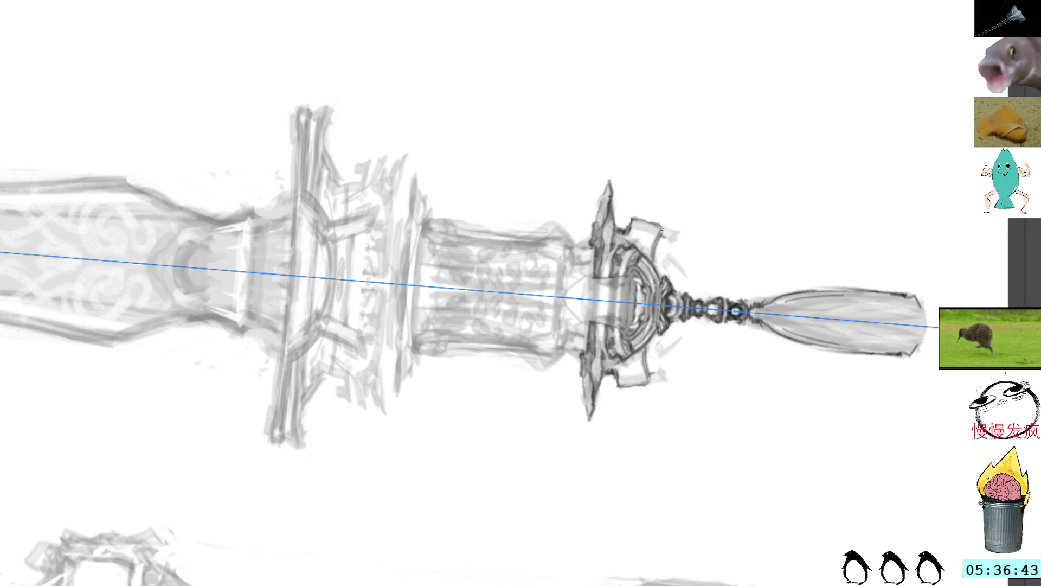
left_click_drag(658, 158, 676, 230)
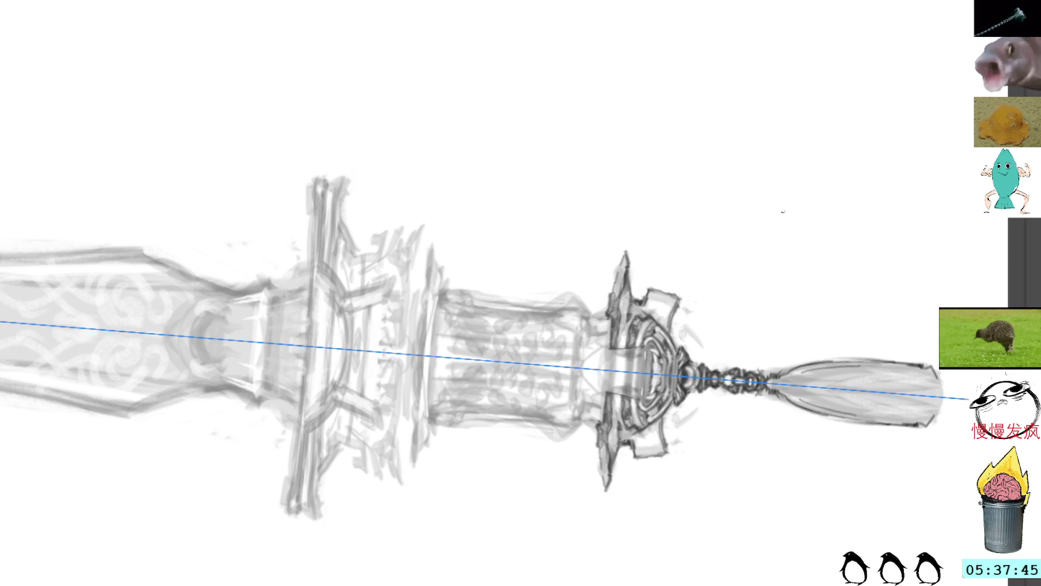
left_click_drag(790, 229, 464, 117)
key("5")
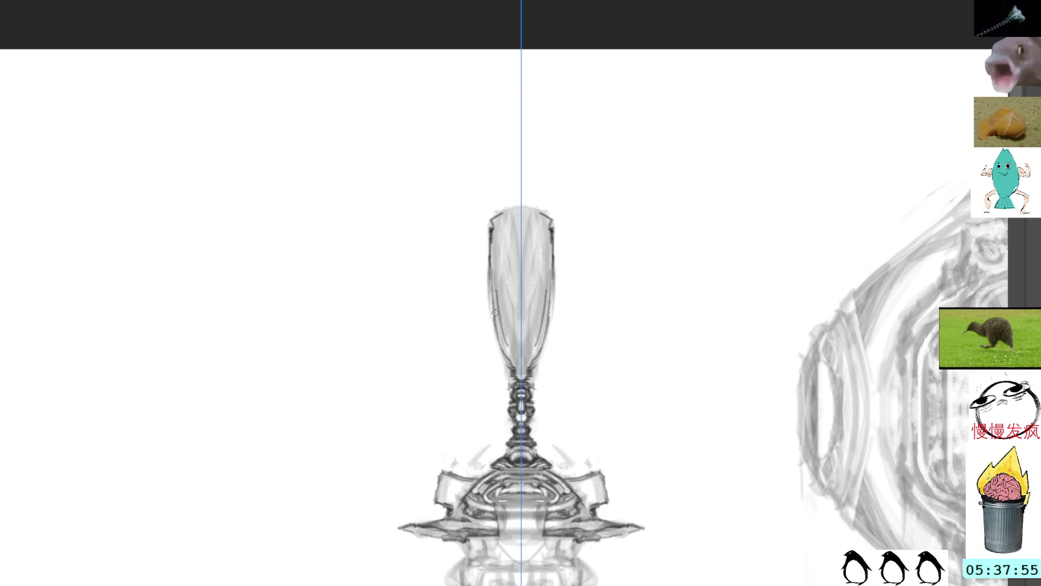
Shade both sides and the inside of the tassel shape with mirrored strokes
mouse_move(502, 344)
left_mouse_down()
mouse_move(492, 335)
mouse_move(502, 361)
left_mouse_up()
left_click_drag(505, 363, 491, 278)
left_click_drag(497, 345, 491, 283)
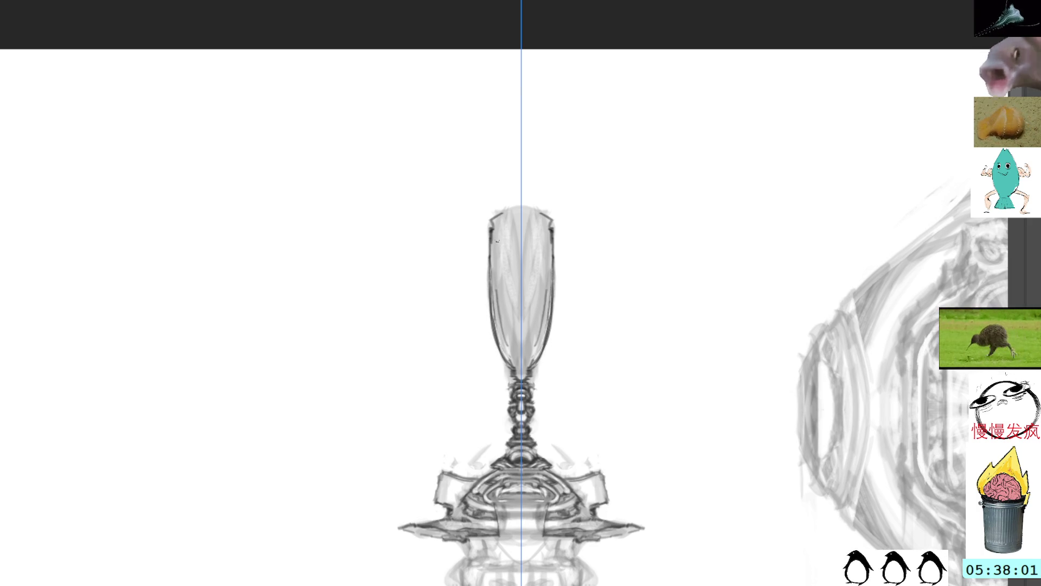
left_click_drag(505, 335, 506, 276)
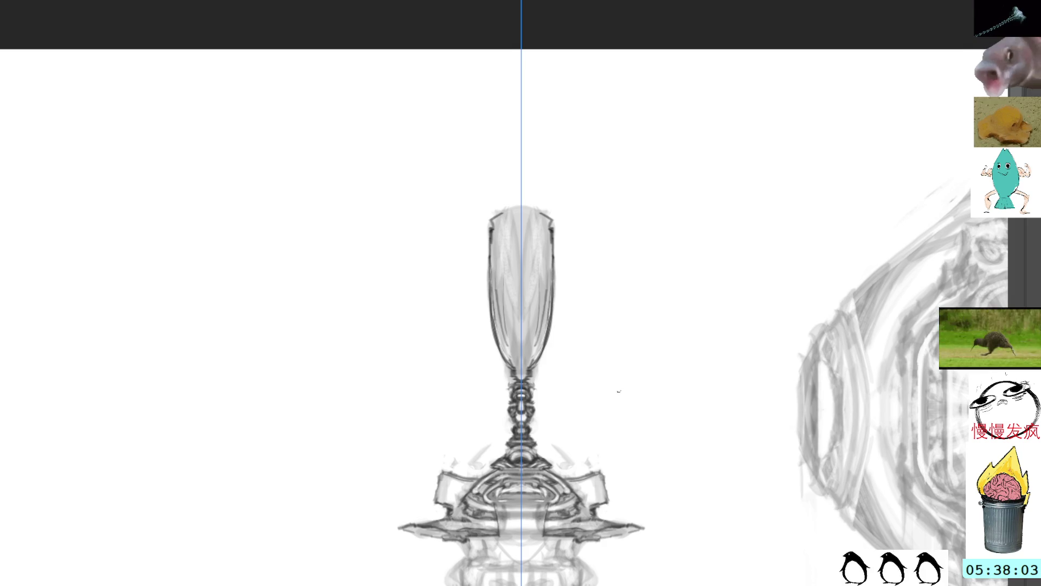
left_click_drag(619, 379, 620, 286)
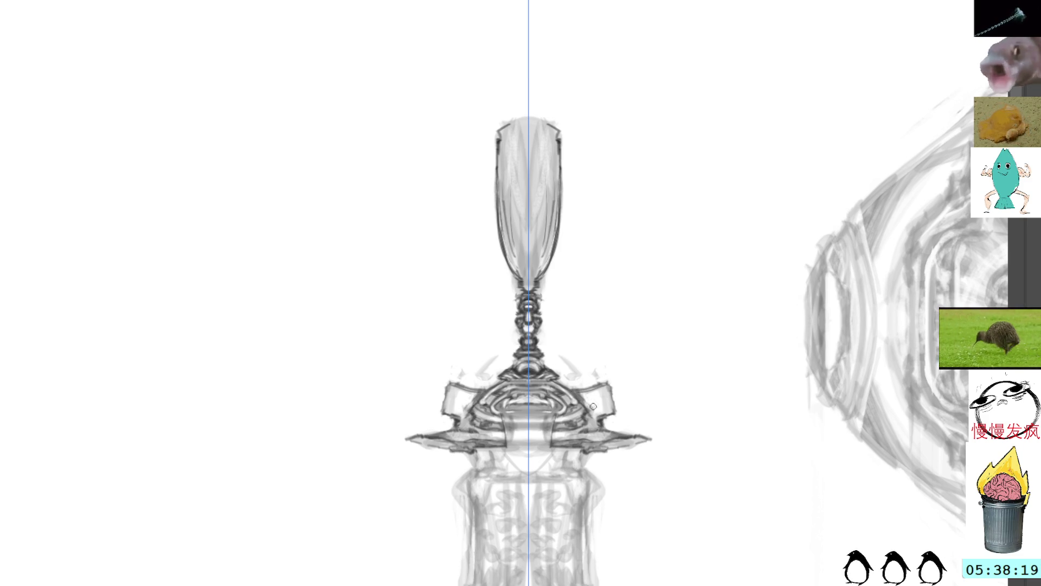
left_click_drag(634, 365, 690, 311)
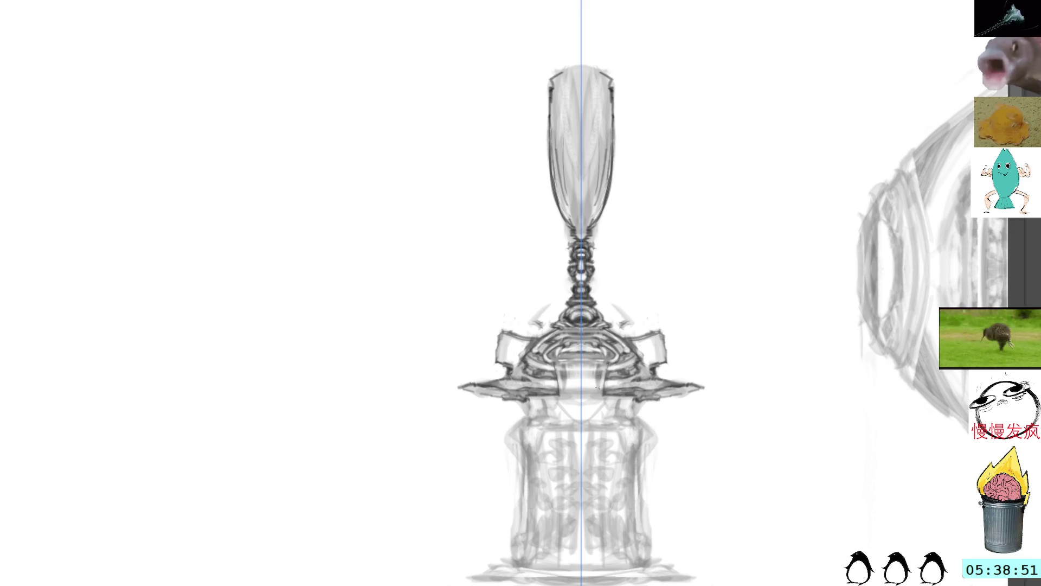
Restore the mirror guide and ink a dark curve at the U-shaped piece's base, then tilt the canvas
key("m")
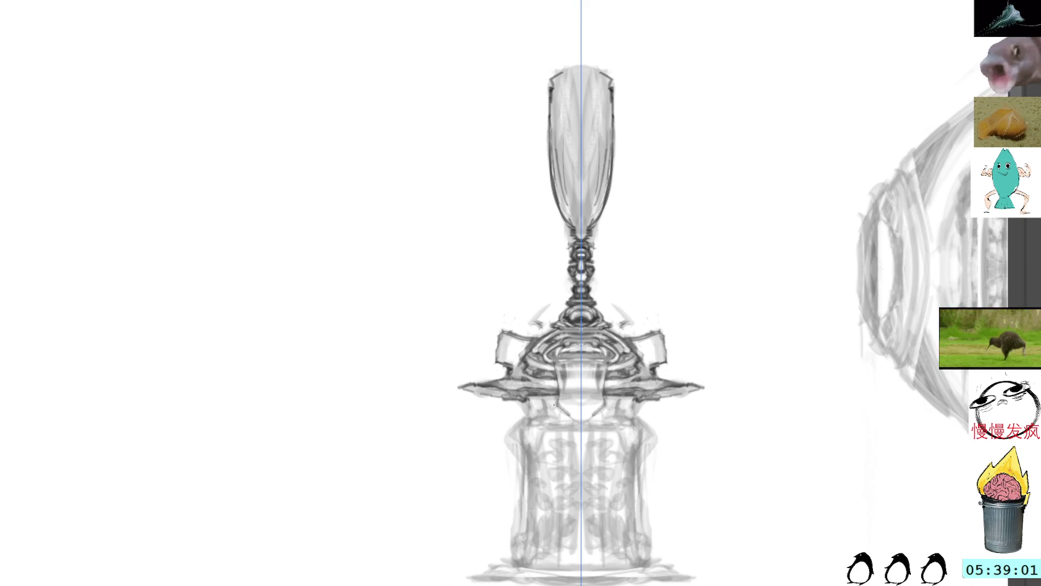
left_click_drag(562, 404, 597, 416)
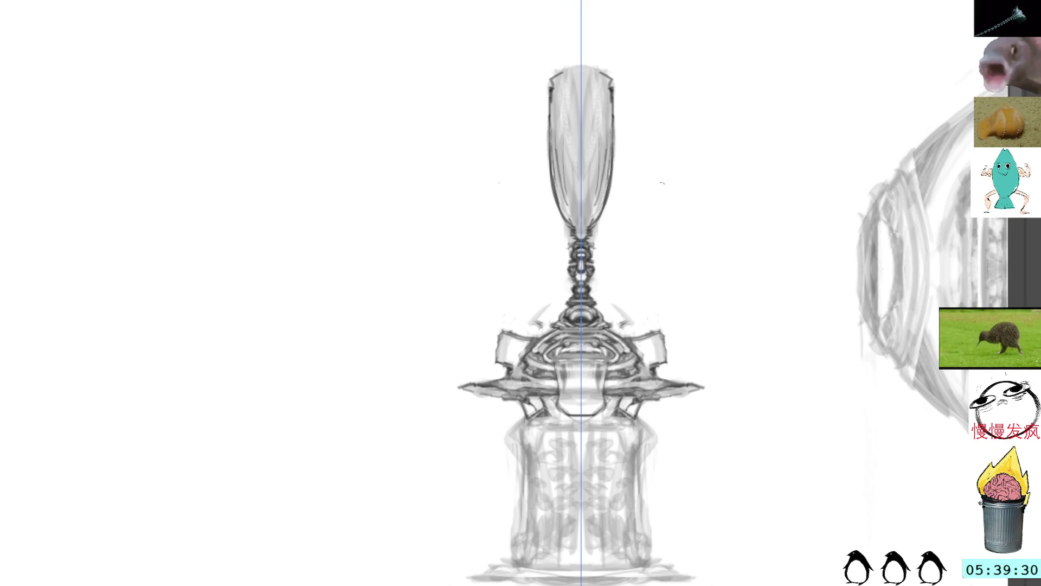
mouse_move(695, 130)
left_mouse_down()
mouse_move(446, 102)
mouse_move(699, 96)
mouse_move(592, 228)
left_mouse_up()
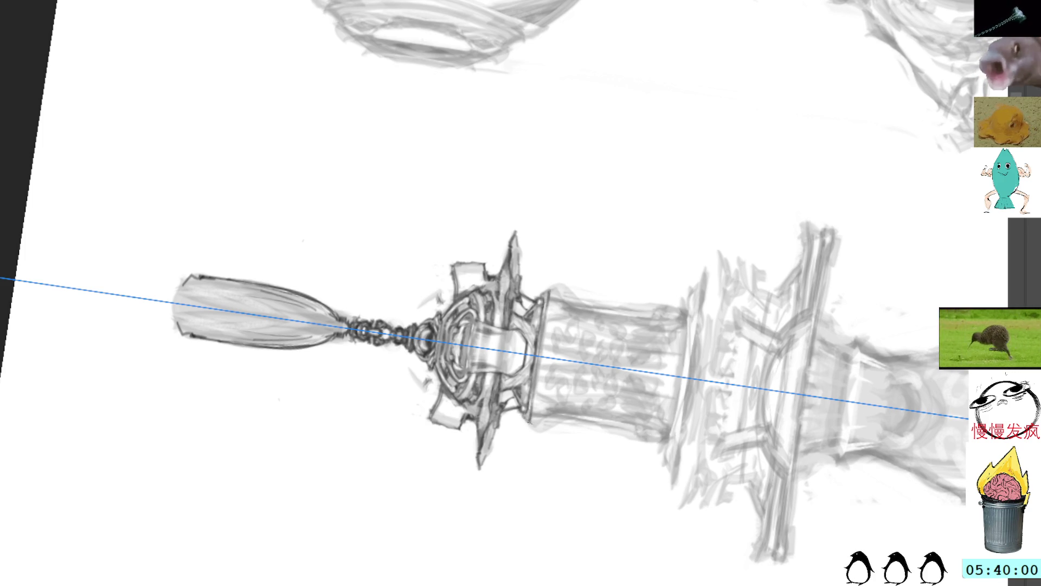
Undo the stray view rotation and darken the cylinder's side edges with symmetrical pencil strokes
mouse_move(686, 225)
left_mouse_down()
mouse_move(663, 123)
mouse_move(629, 231)
left_mouse_up()
key("Escape")
mouse_move(660, 155)
left_mouse_down()
mouse_move(625, 248)
mouse_move(650, 174)
mouse_move(631, 241)
left_mouse_up()
left_click_drag(641, 200, 630, 260)
left_click_drag(647, 183, 639, 202)
With the sword lying horizontal, ink the cylinder's end edge with short dark strokes
mouse_move(721, 82)
left_mouse_down()
mouse_move(689, 257)
mouse_move(699, 277)
left_mouse_up()
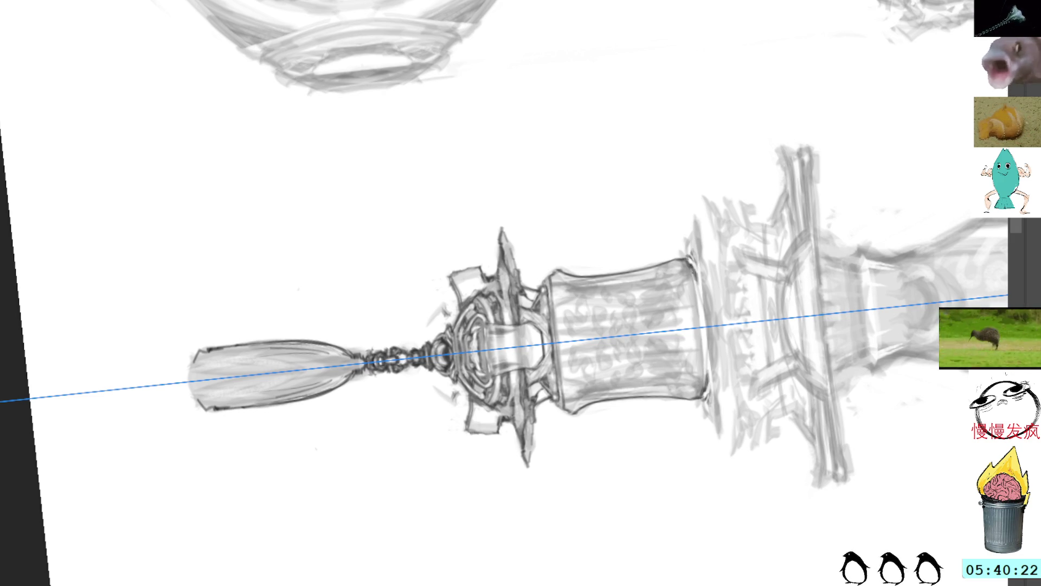
mouse_move(690, 262)
left_mouse_down()
mouse_move(696, 279)
mouse_move(686, 234)
left_mouse_up()
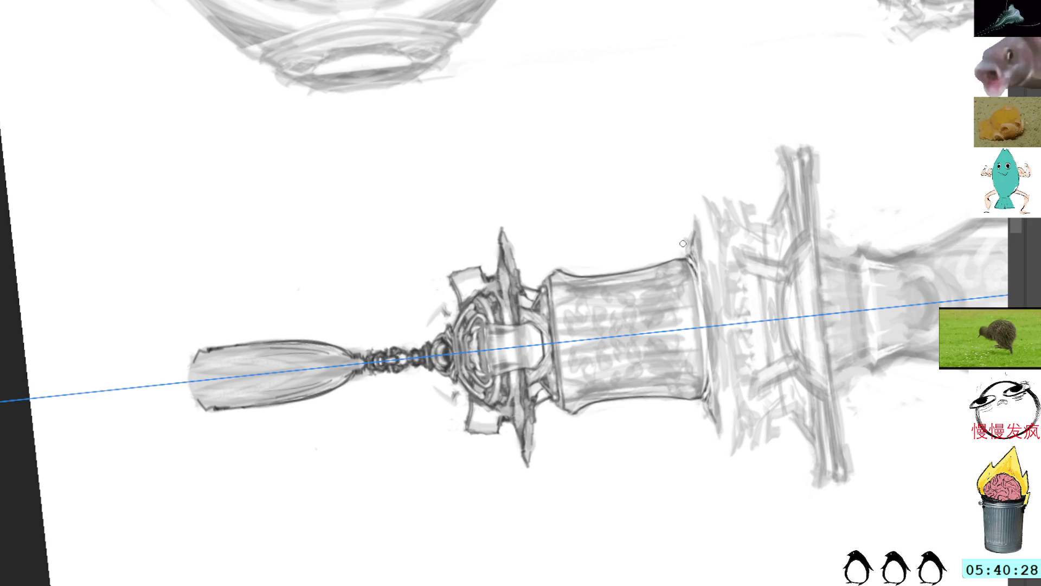
left_click_drag(696, 222, 712, 294)
left_click_drag(705, 255, 711, 312)
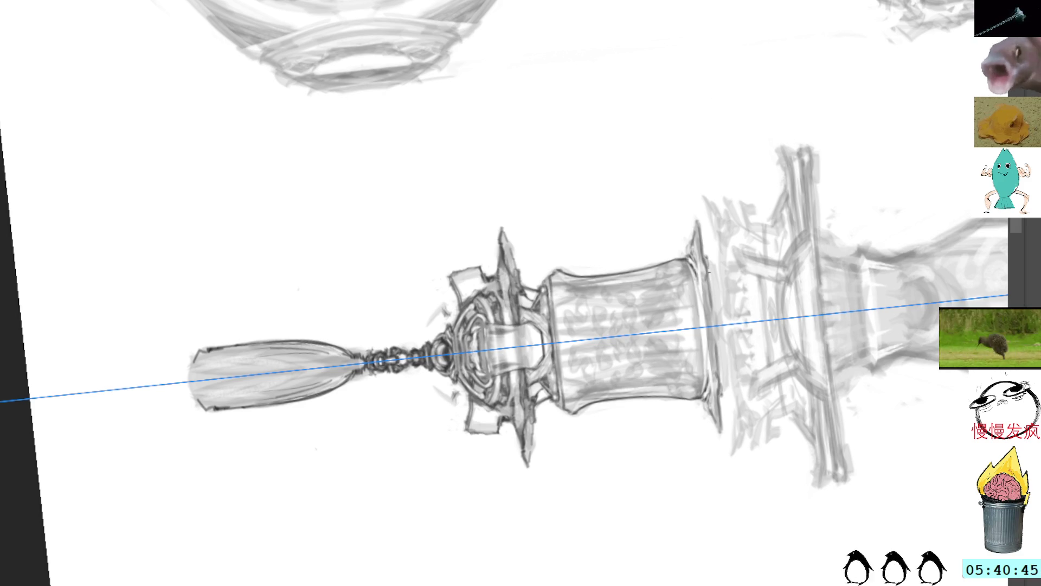
mouse_move(706, 255)
left_mouse_down()
mouse_move(719, 266)
mouse_move(724, 334)
left_mouse_up()
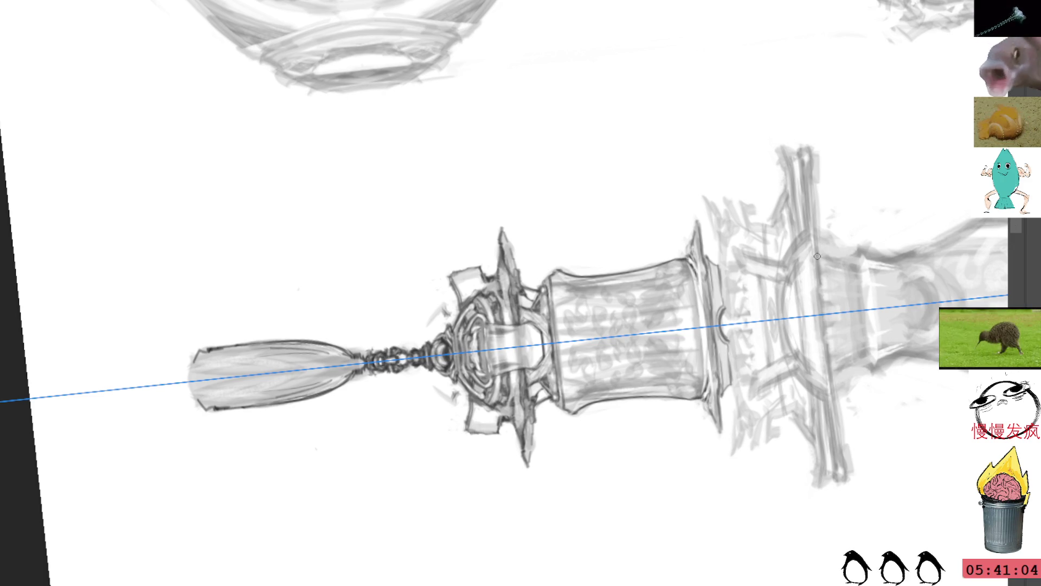
left_click_drag(724, 197, 671, 263)
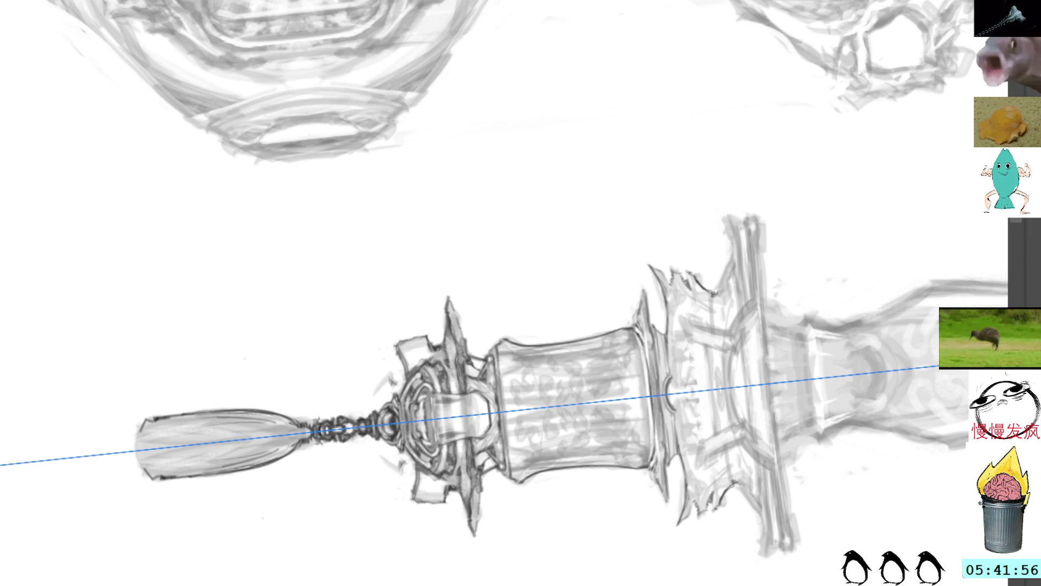
Outline the flared rim past the collar with repeated dark pencil strokes, then restore the previous view
left_click_drag(714, 292, 617, 337)
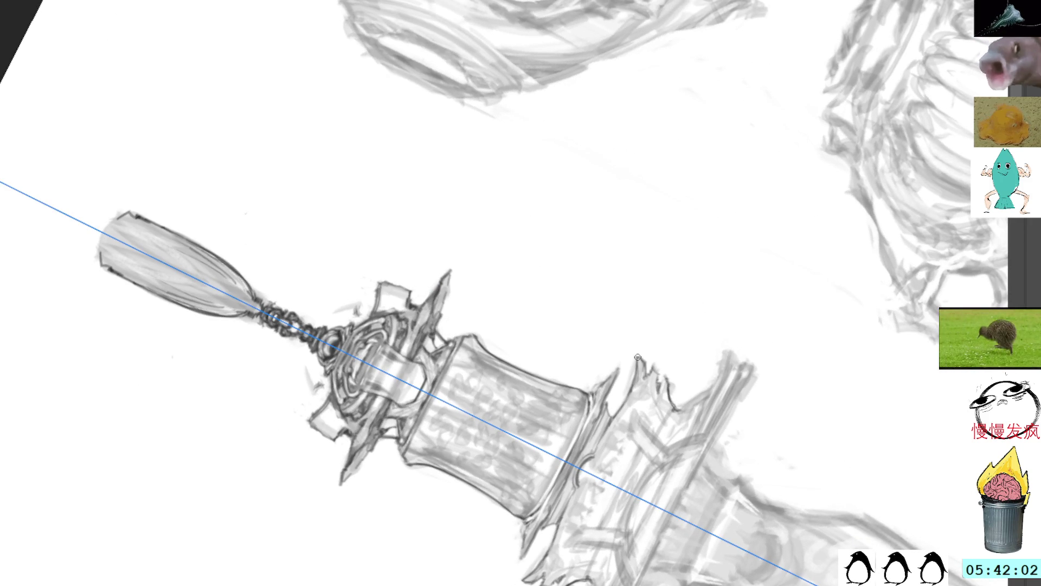
left_click_drag(382, 245, 374, 309)
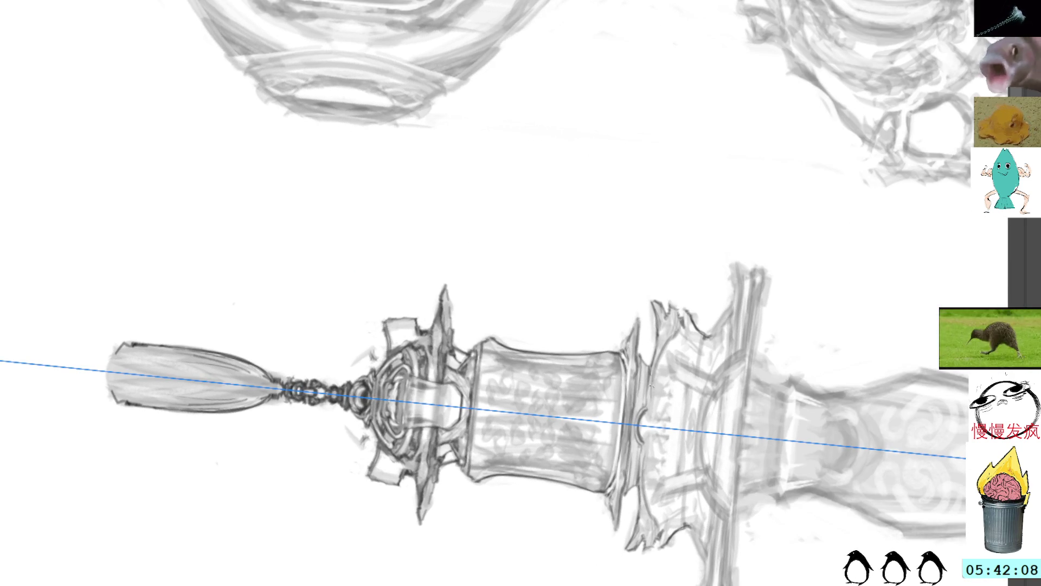
mouse_move(654, 407)
left_mouse_down()
mouse_move(656, 370)
mouse_move(652, 381)
left_mouse_up()
left_click_drag(649, 474, 643, 513)
left_click_drag(648, 446, 642, 474)
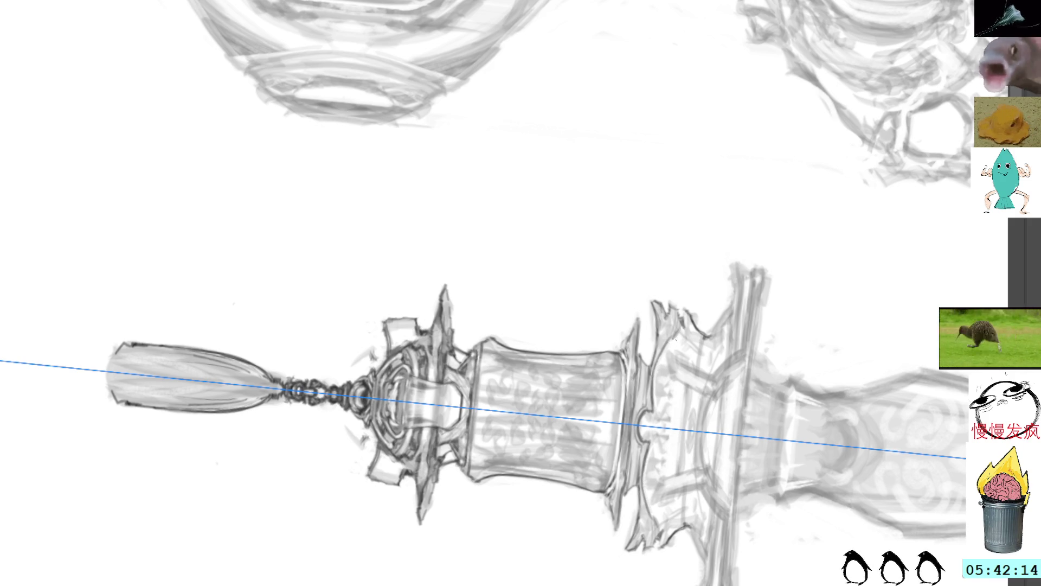
left_click_drag(667, 352, 646, 502)
left_click_drag(658, 378, 648, 477)
left_click_drag(676, 340, 658, 520)
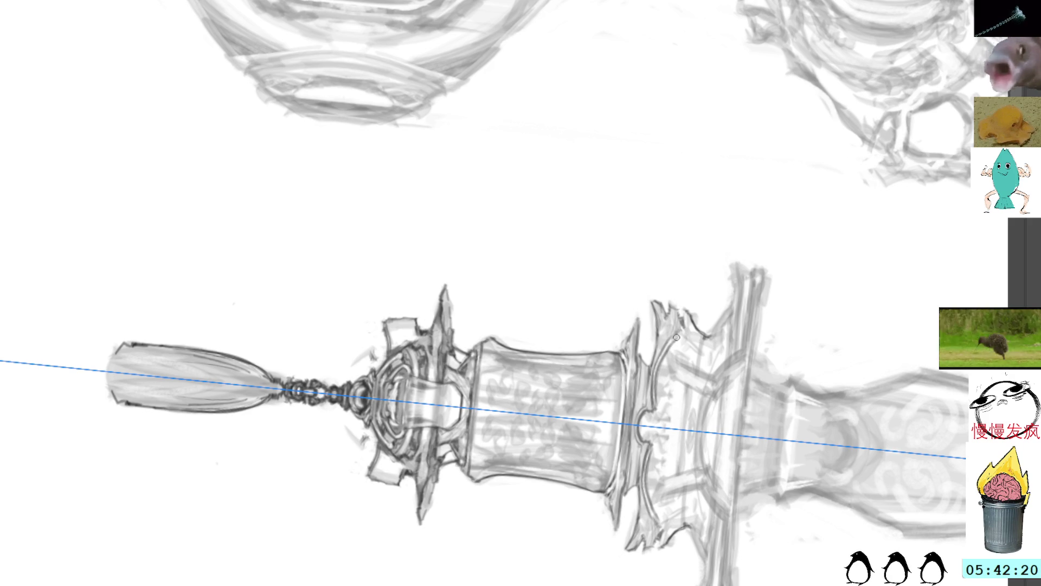
key("4")
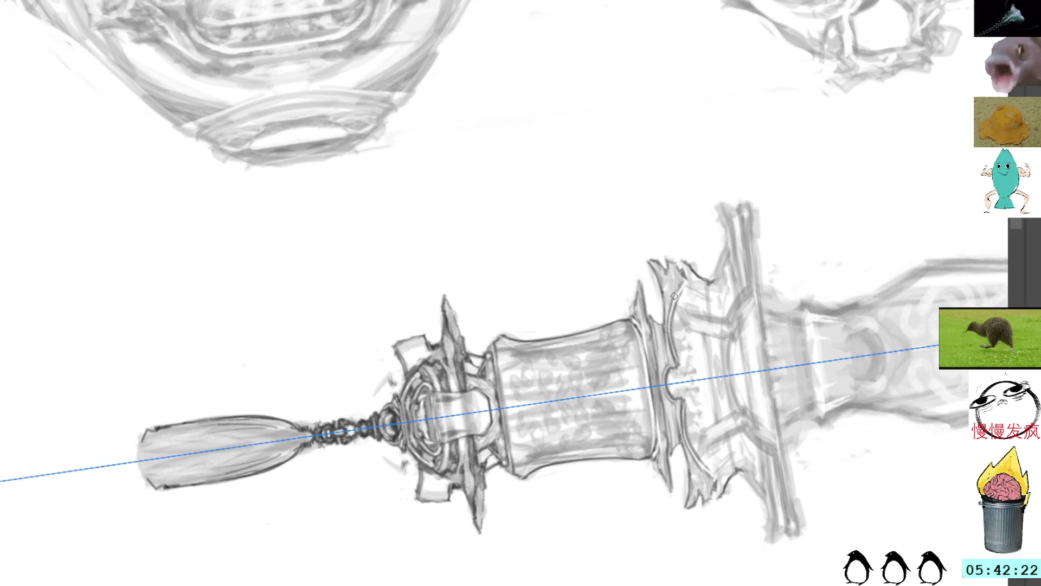
Darken the flanged ring's edge with a long symmetrical pencil stroke
left_click_drag(680, 280, 708, 476)
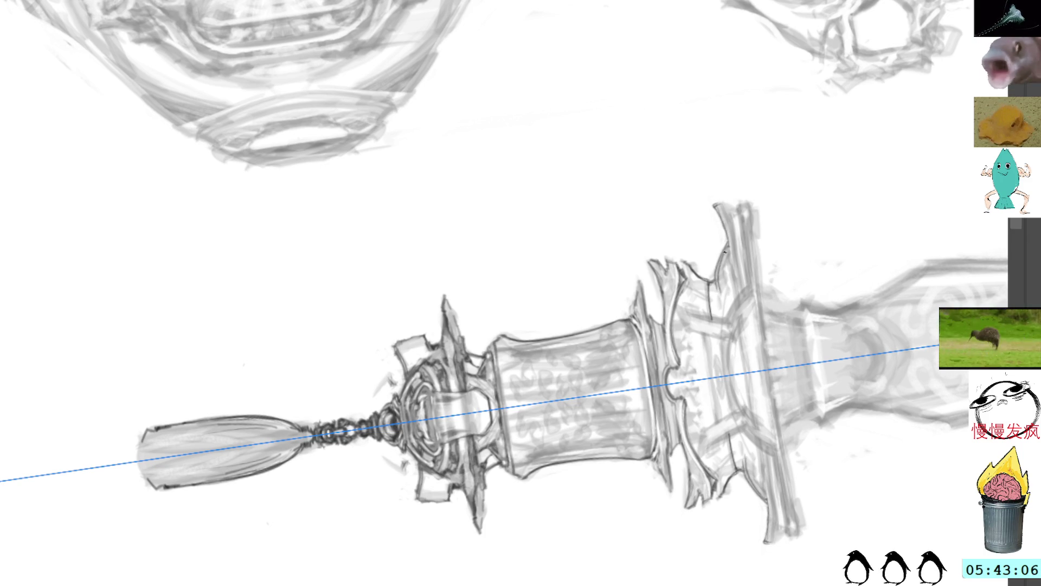
Pan the view so the sword sits lower and the upper sketches show
left_click_drag(809, 170, 751, 282)
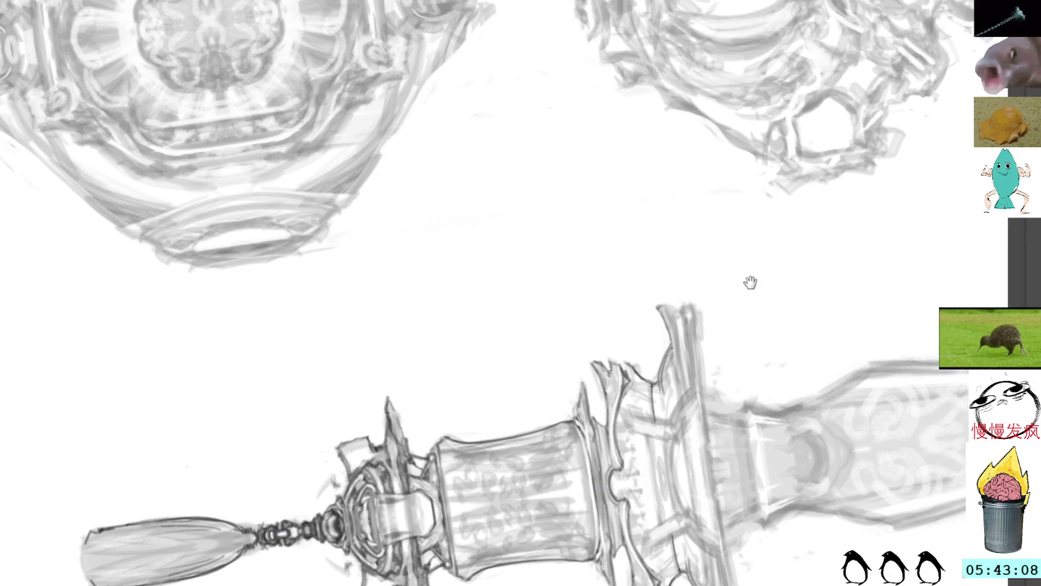